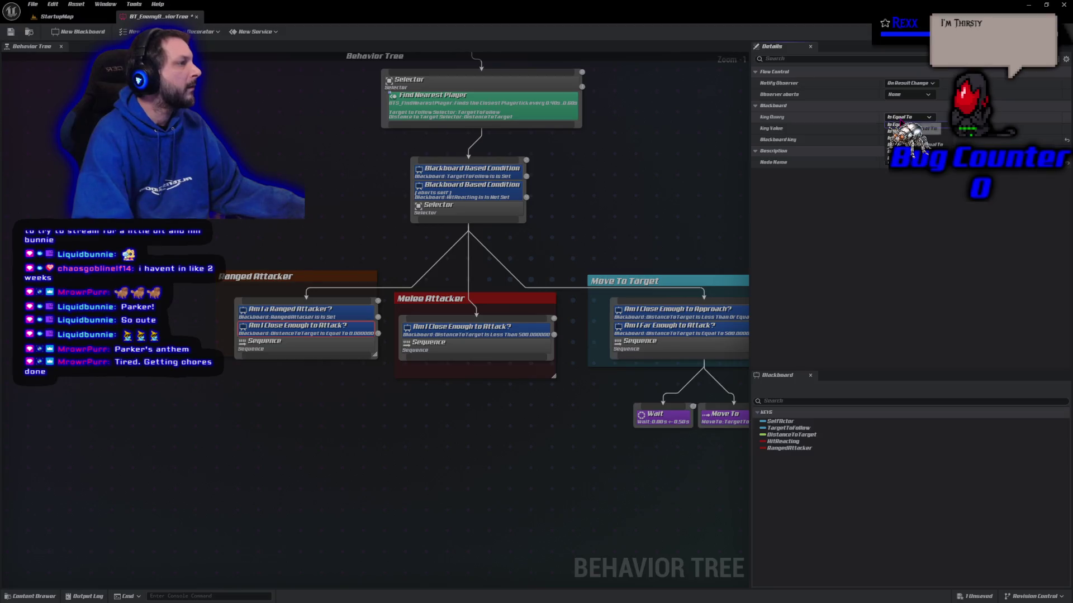
Step: Set the Ranged Attacker distance decorator to Is Less Than 600 and save BT_EnemyBehaviorTree
{"action": "left_click", "coordinate": [905, 148]}
{"action": "type", "text": "600"}
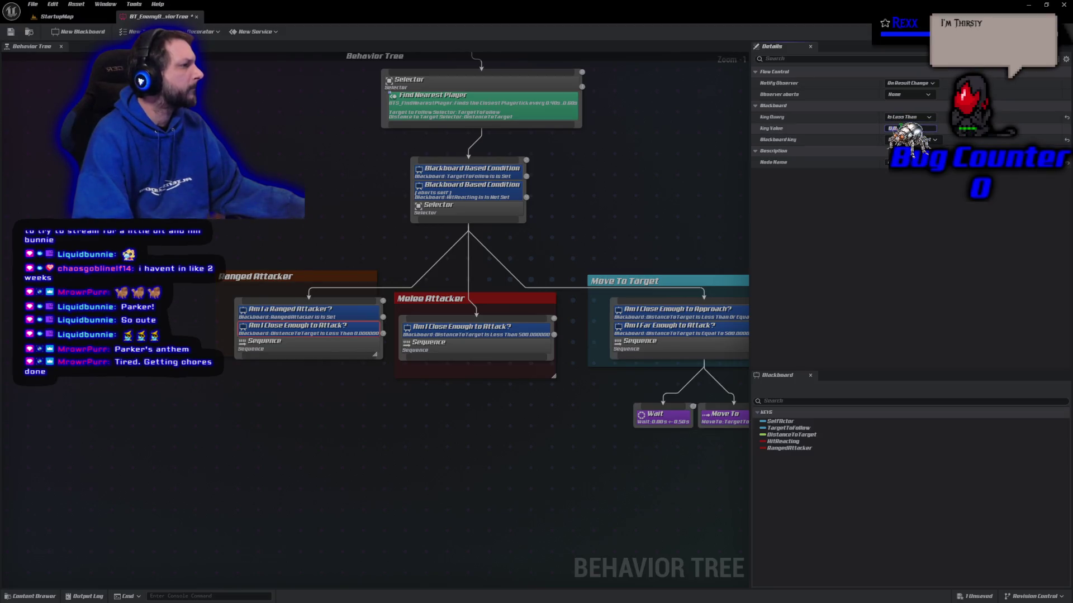
{"action": "key", "text": "Return"}
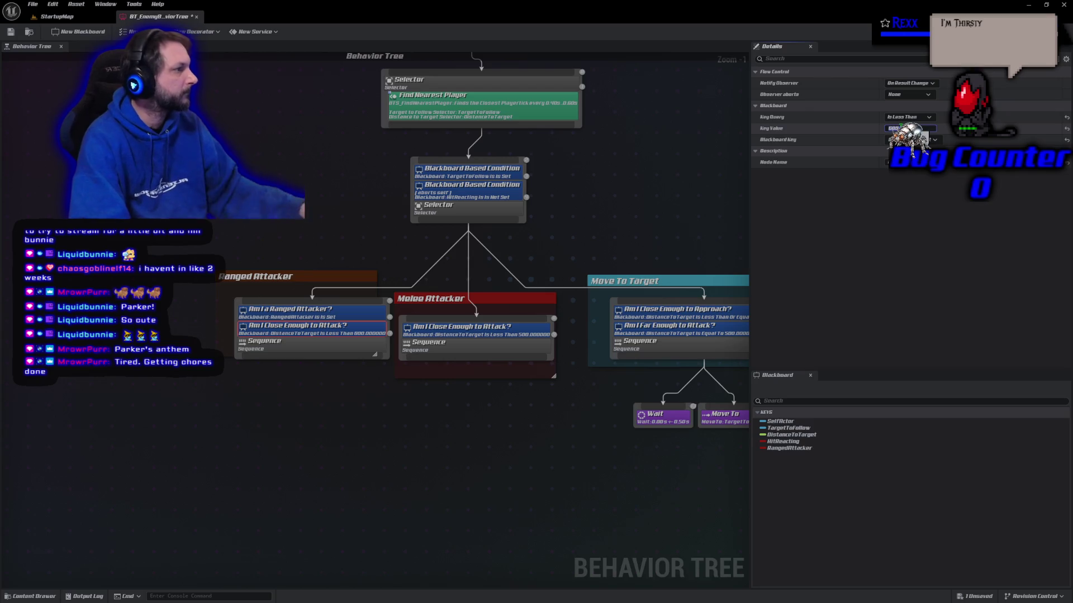
{"action": "left_click", "coordinate": [13, 34]}
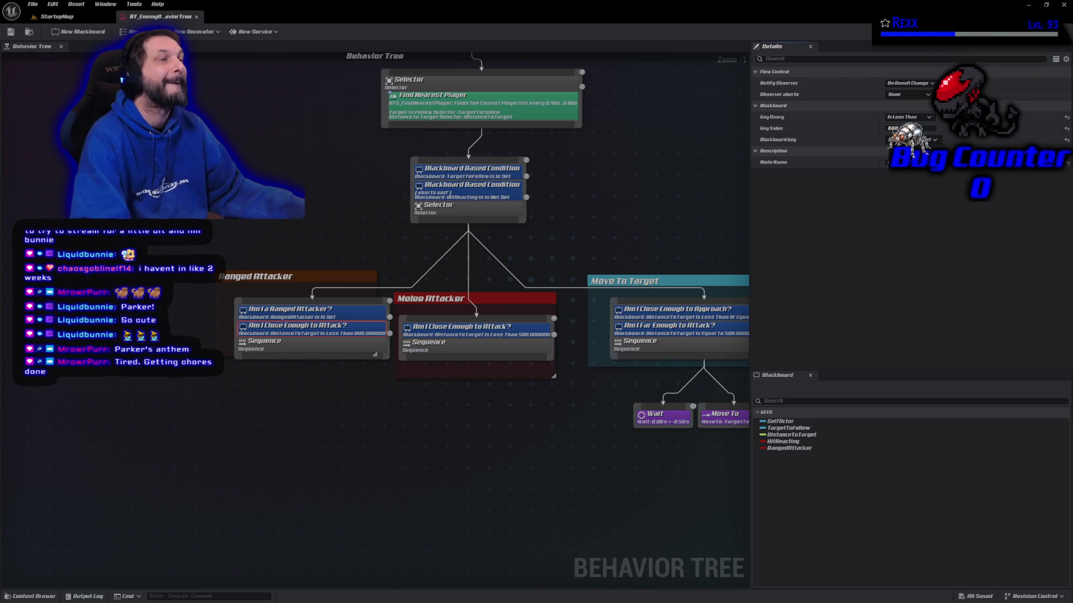
{"action": "mouse_move", "coordinate": [596, 189]}
{"action": "left_mouse_down"}
{"action": "mouse_move", "coordinate": [425, 242]}
{"action": "mouse_move", "coordinate": [479, 224]}
{"action": "left_mouse_up"}
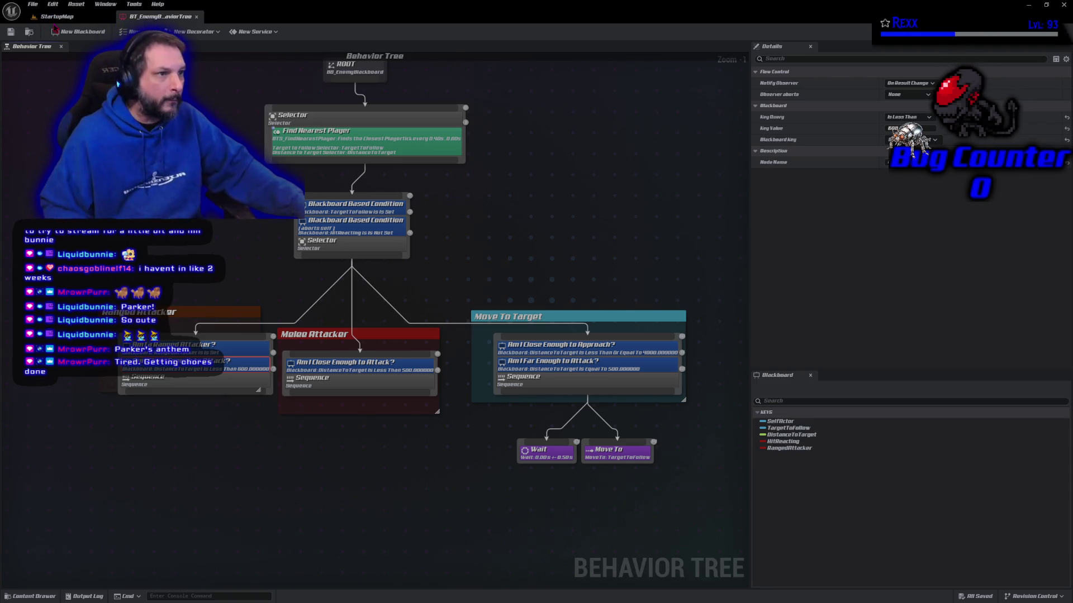
Step: Playtest StartupMap briefly, walking the character across the arena, then stop
{"action": "left_click", "coordinate": [58, 21]}
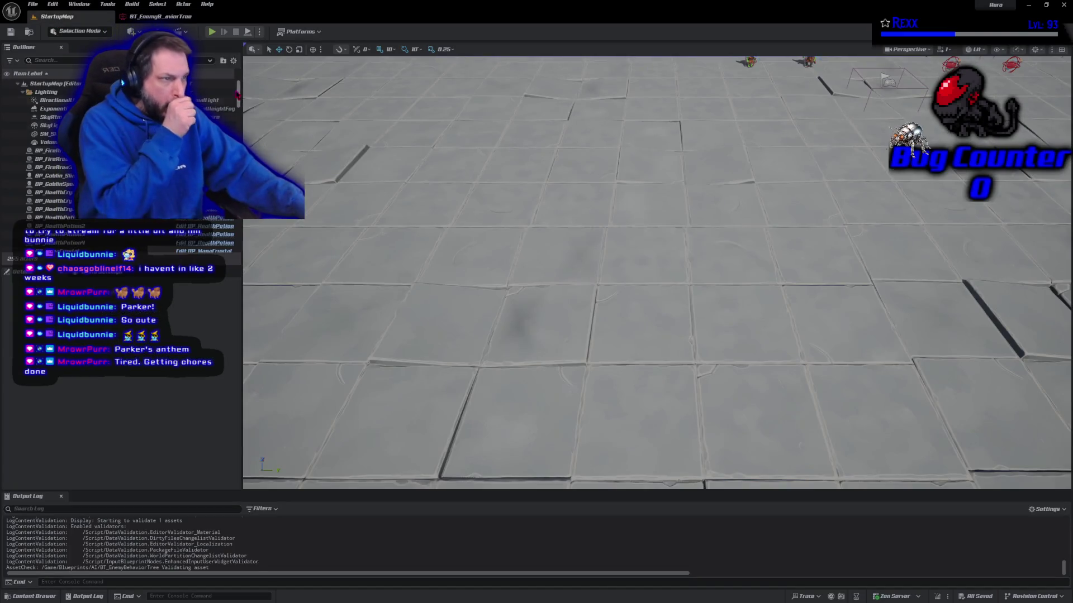
{"action": "key", "text": "alt+p"}
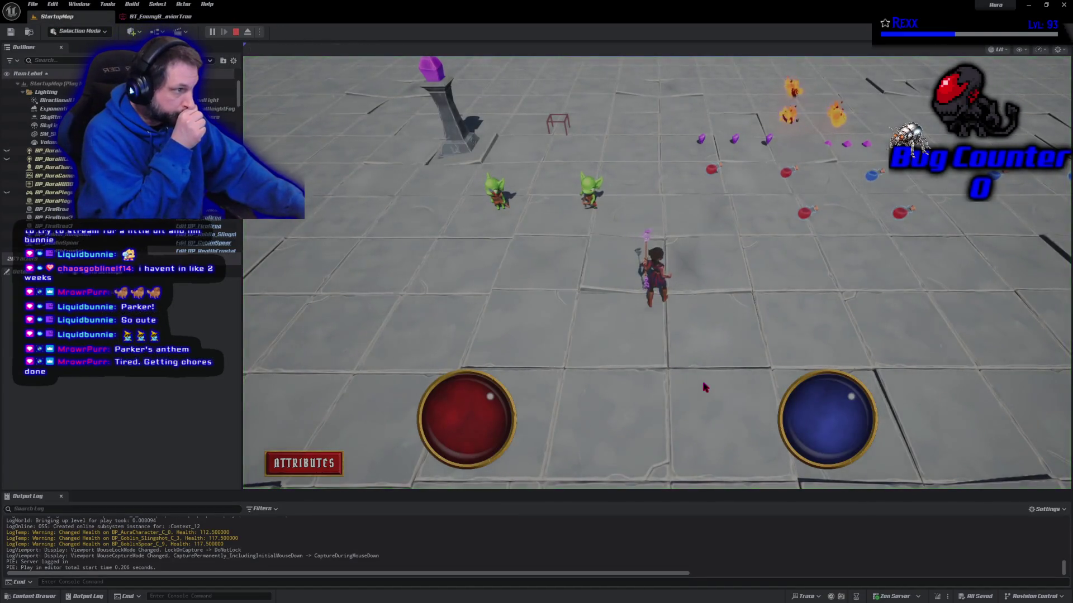
{"action": "left_click", "coordinate": [487, 282]}
{"action": "left_click", "coordinate": [472, 148]}
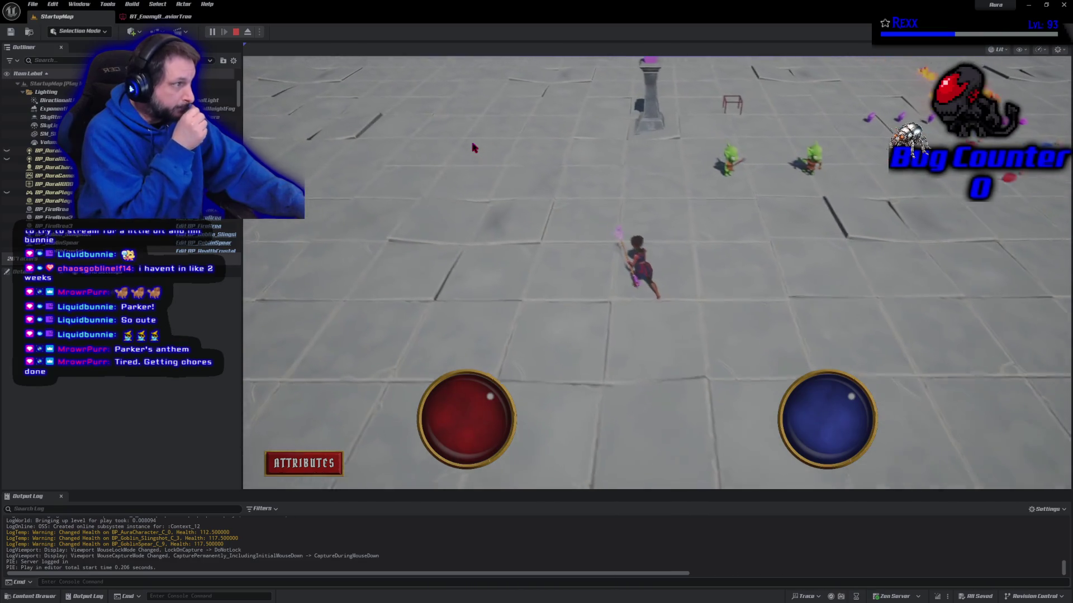
{"action": "left_click", "coordinate": [234, 34]}
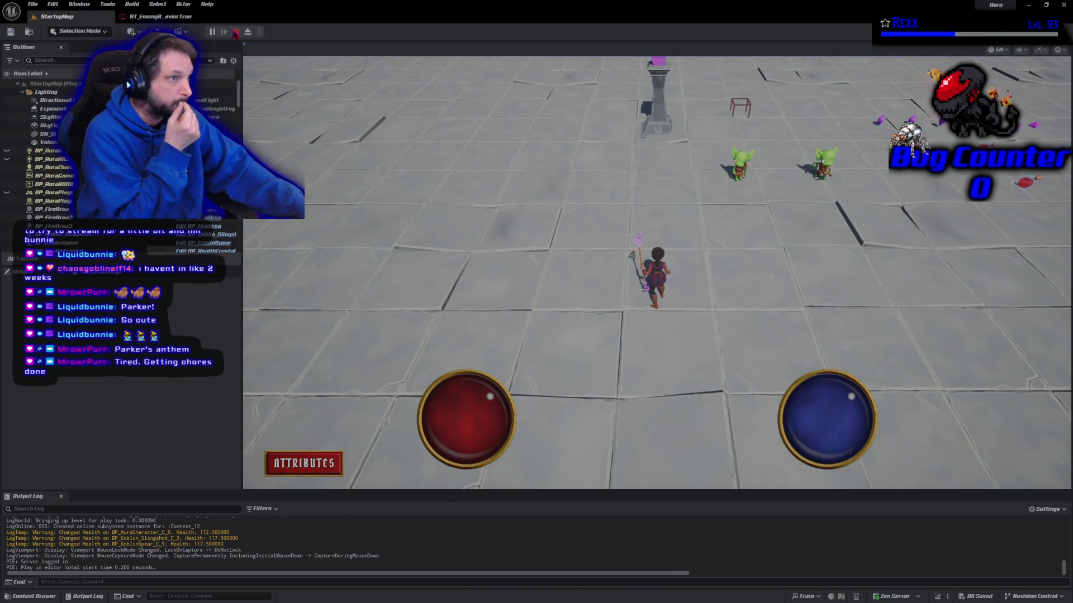
{"action": "left_click", "coordinate": [188, 18]}
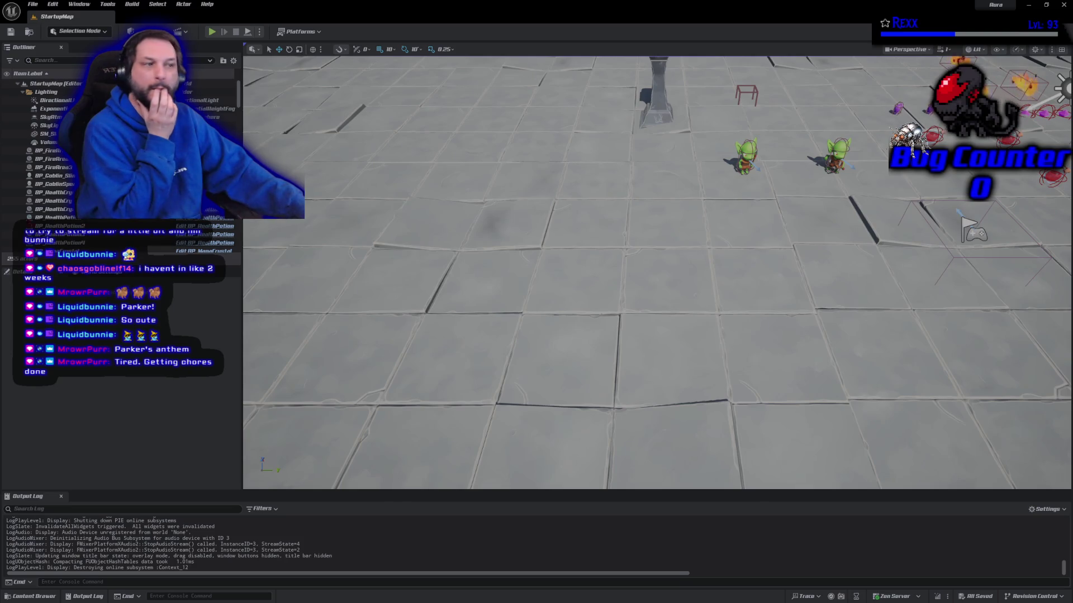
Step: Play the level again and select BP_GoblinSpear to debug in the behavior tree window
{"action": "left_click", "coordinate": [212, 31]}
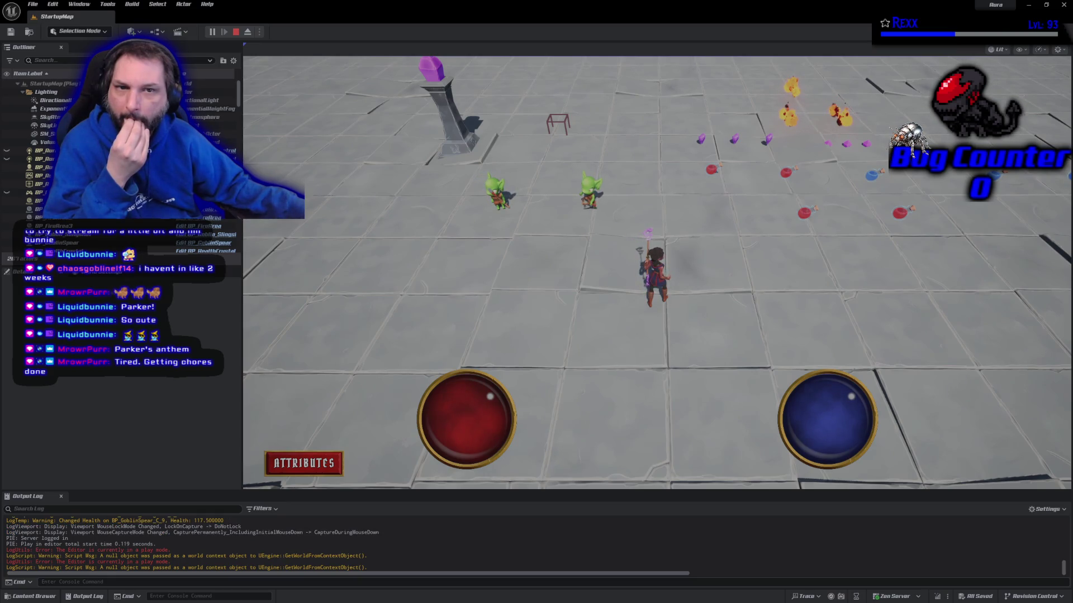
{"action": "left_click", "coordinate": [83, 243]}
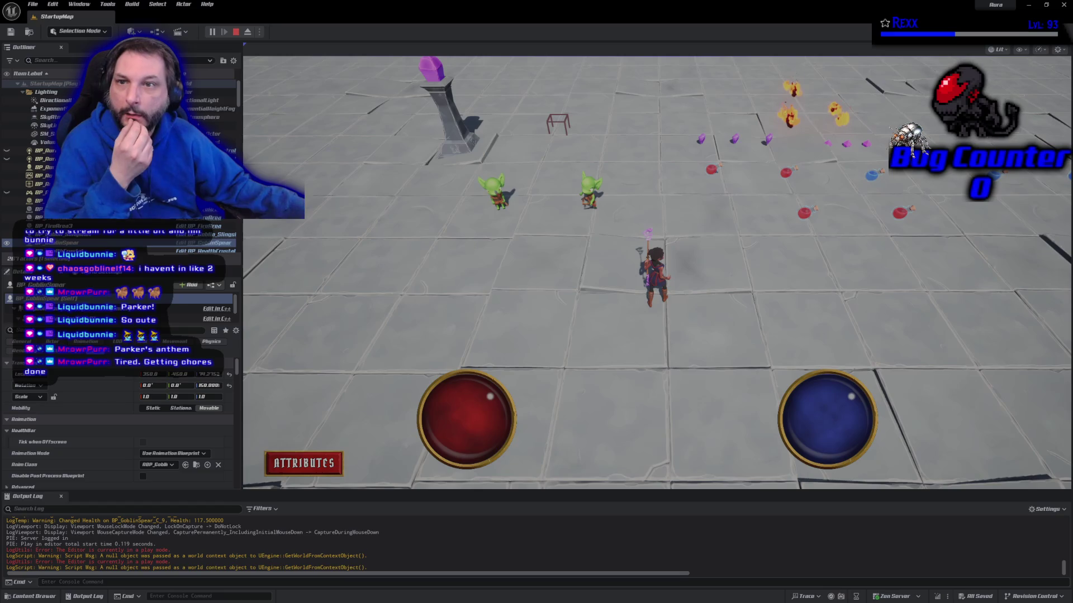
{"action": "key", "text": "alt+Tab"}
{"action": "left_click_drag", "start_coordinate": [244, 82], "coordinate": [392, 79]}
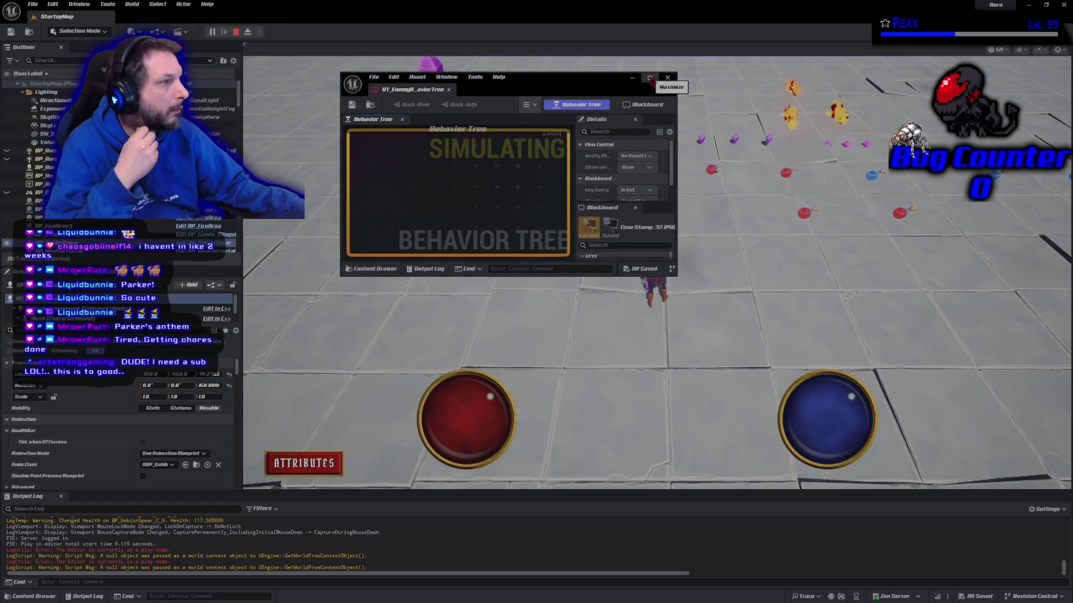
Step: Maximize the behavior tree debugger and inspect the melee-distance, Am I Far Enough to Attack?, and is-set decorators
{"action": "double_click", "coordinate": [559, 78]}
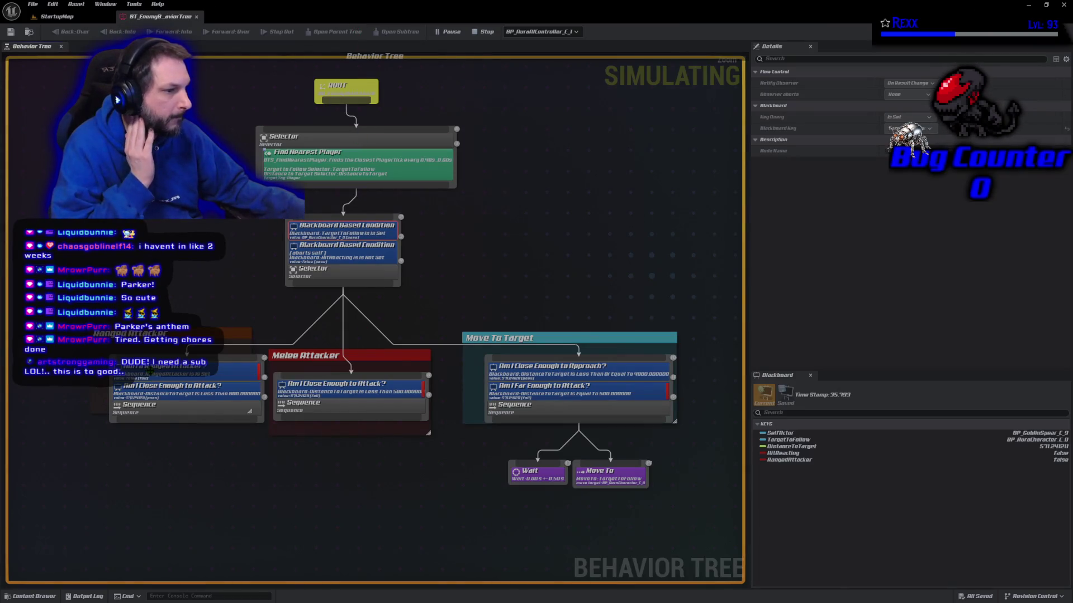
{"action": "left_click", "coordinate": [354, 391]}
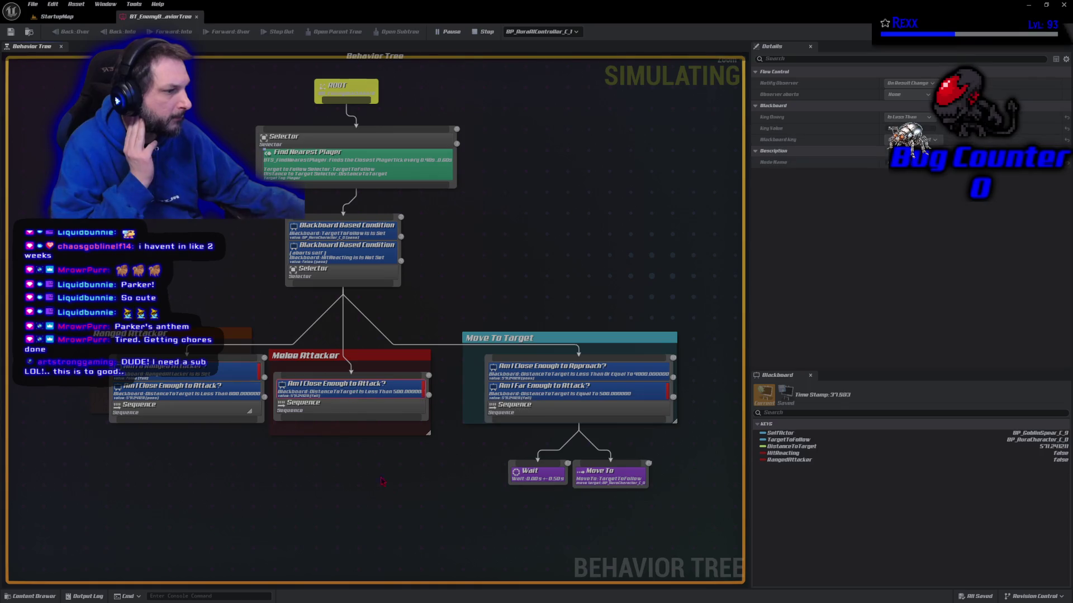
{"action": "left_click", "coordinate": [554, 395]}
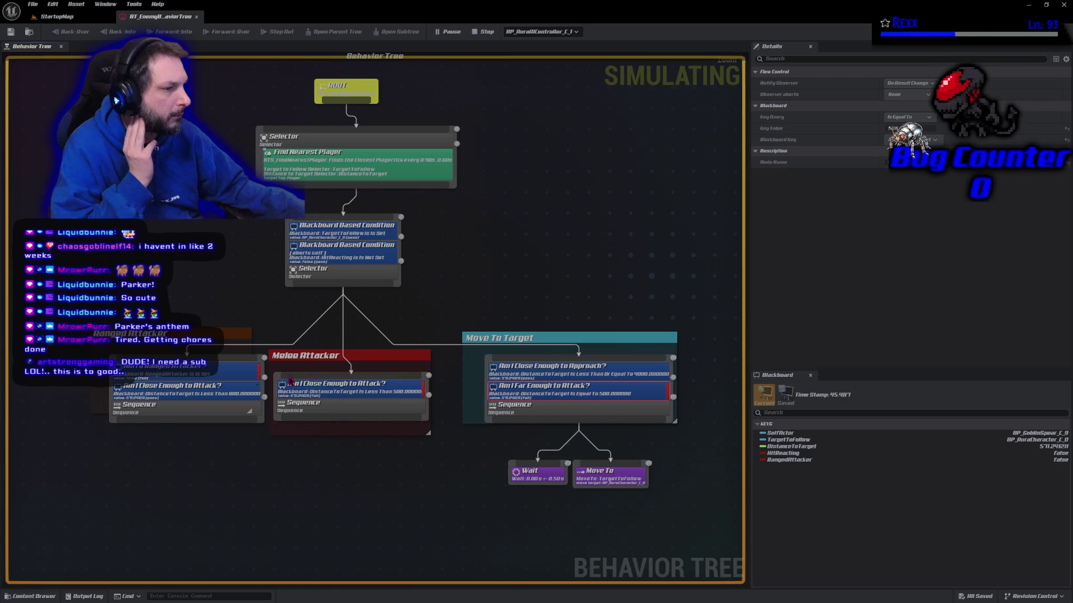
{"action": "left_click", "coordinate": [184, 372]}
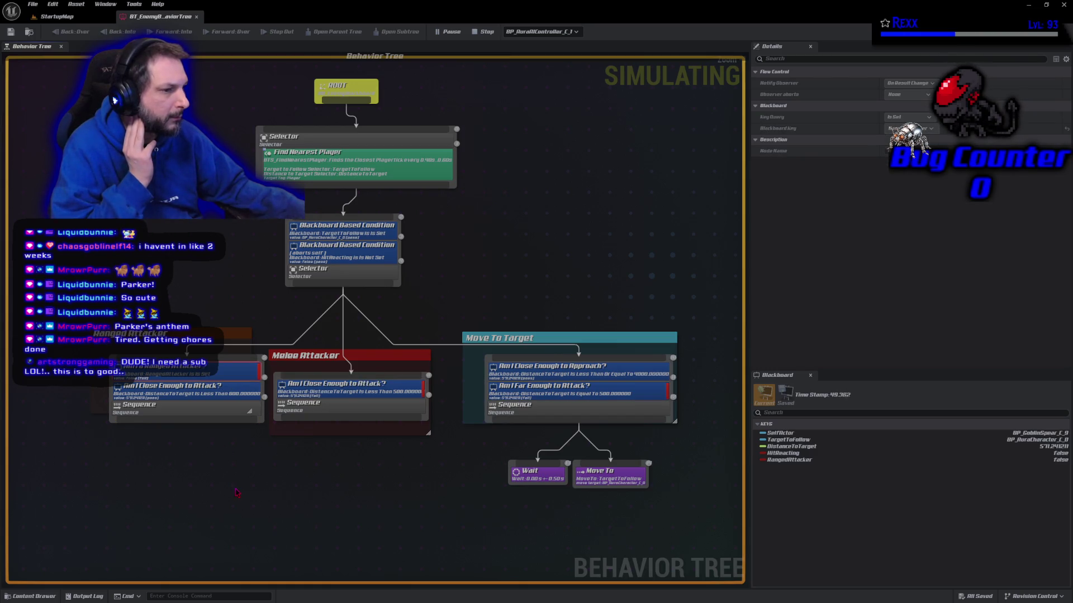
{"action": "left_click", "coordinate": [639, 390]}
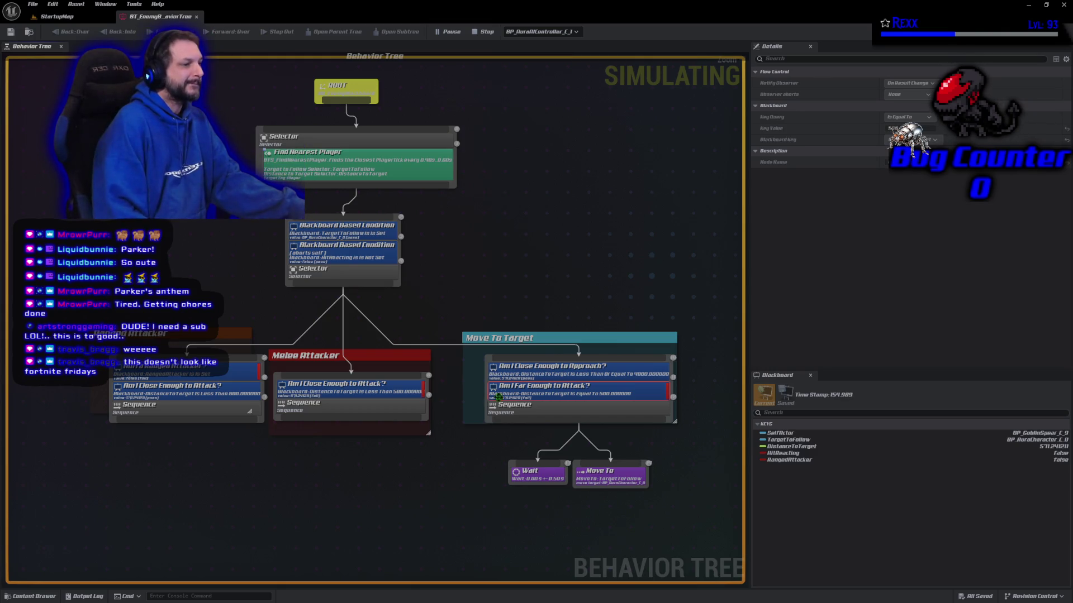
Step: Restore the Behavior Tree window so the running level viewport is visible beside it
{"action": "middle_click", "coordinate": [174, 17]}
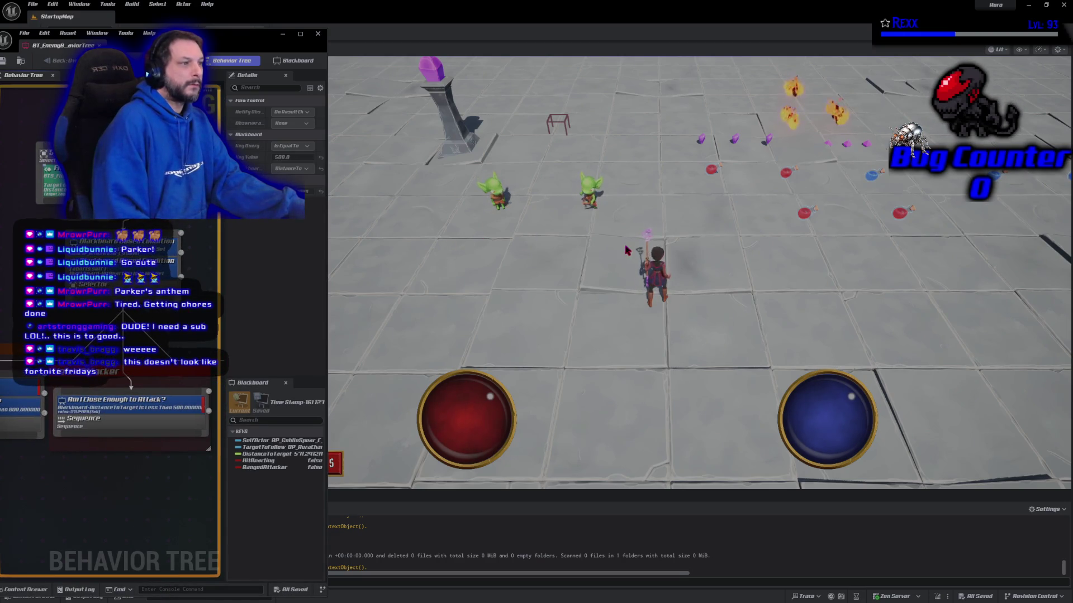
Step: Walk the character around the arena to confirm the goblins chase, then stop the playtest
{"action": "left_click", "coordinate": [695, 385]}
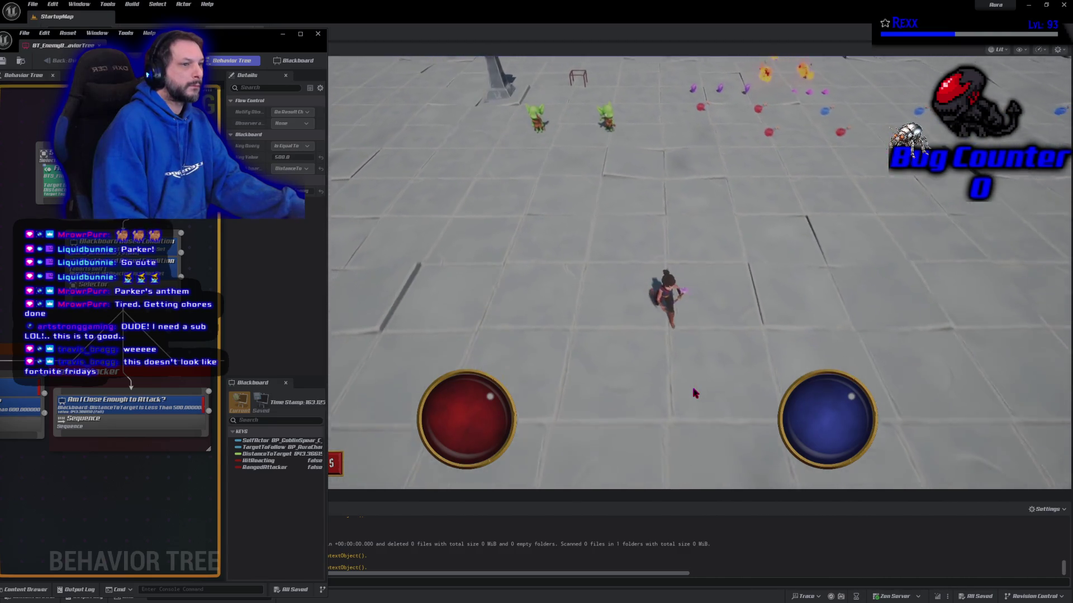
{"action": "left_click", "coordinate": [587, 135]}
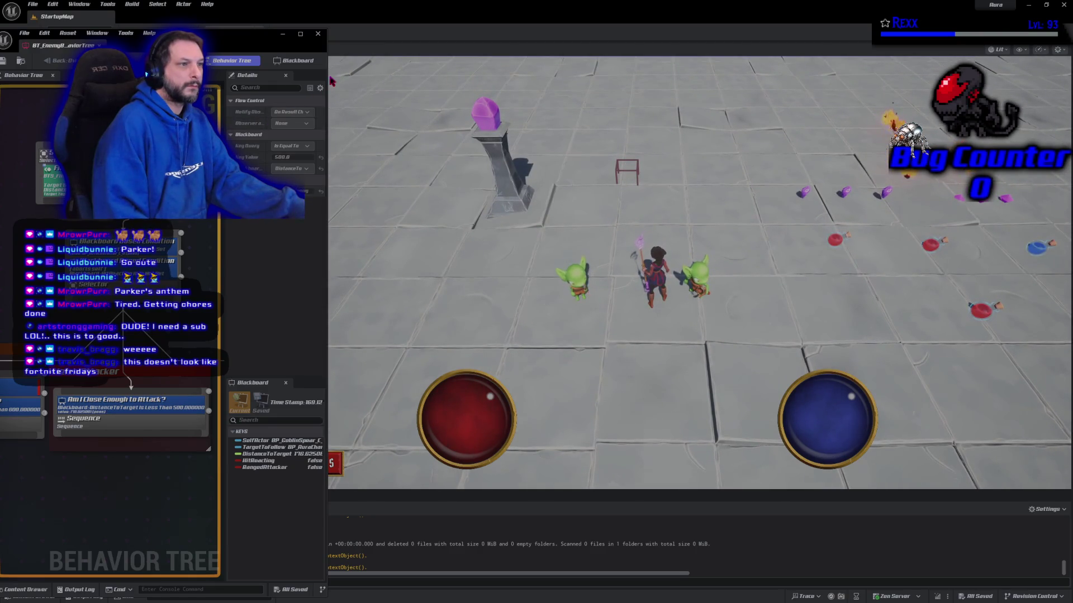
{"action": "left_click_drag", "start_coordinate": [326, 71], "coordinate": [393, 75]}
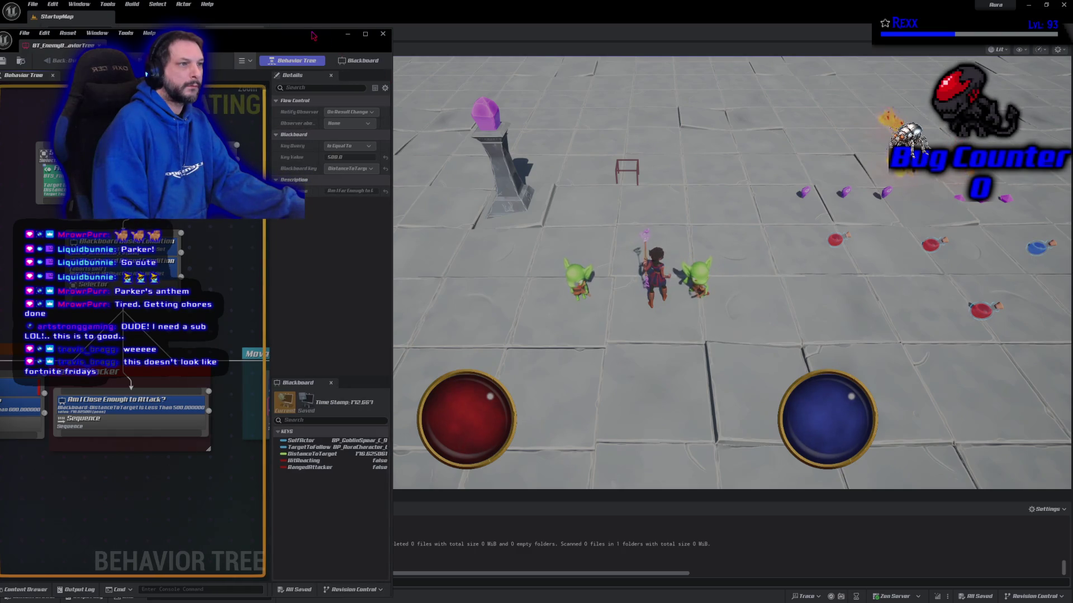
{"action": "left_click_drag", "start_coordinate": [309, 40], "coordinate": [309, 64]}
{"action": "left_click", "coordinate": [236, 32]}
Step: Open the BTS_FindNearestPlayer blueprint from the Find Nearest Player service node
{"action": "mouse_move", "coordinate": [194, 64]}
{"action": "left_mouse_down"}
{"action": "mouse_move", "coordinate": [351, 89]}
{"action": "mouse_move", "coordinate": [327, 62]}
{"action": "left_mouse_up"}
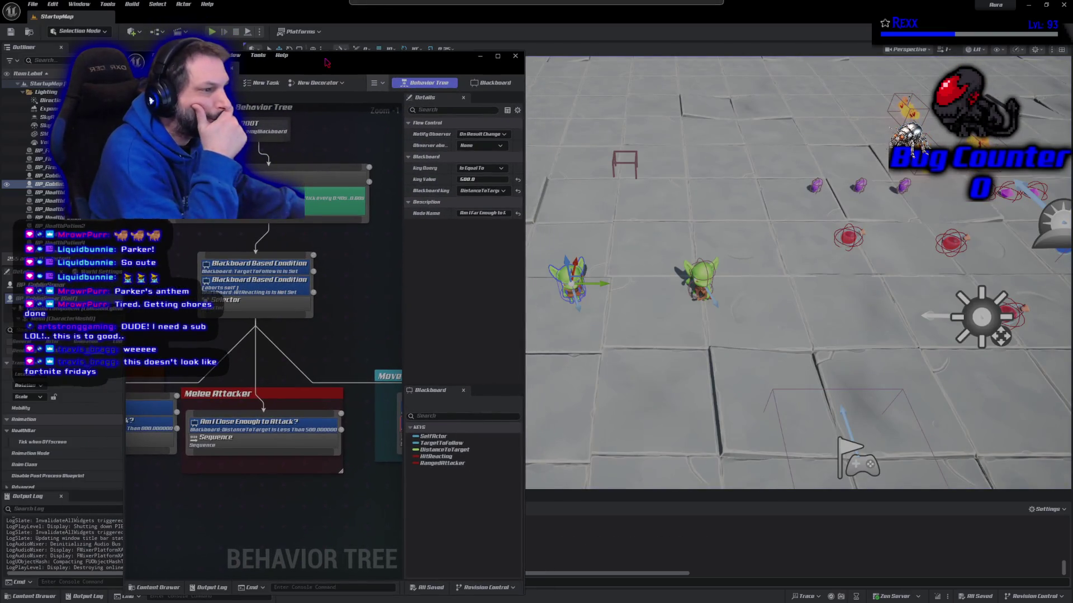
{"action": "left_click", "coordinate": [309, 199]}
{"action": "double_click", "coordinate": [309, 198]}
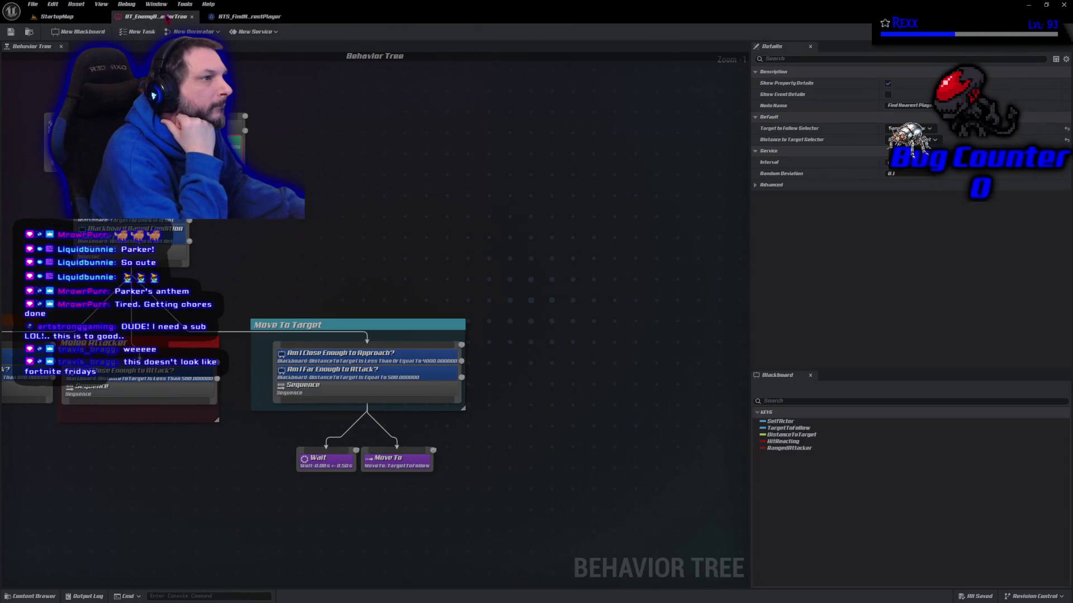
{"action": "left_click", "coordinate": [246, 16]}
Step: Zoom out and pan across the Find Nearest Player function graph to see its earlier nodes
{"action": "left_click_drag", "start_coordinate": [491, 280], "coordinate": [488, 232]}
{"action": "scroll", "coordinate": [488, 233], "scroll_direction": "down", "scroll_amount": 1}
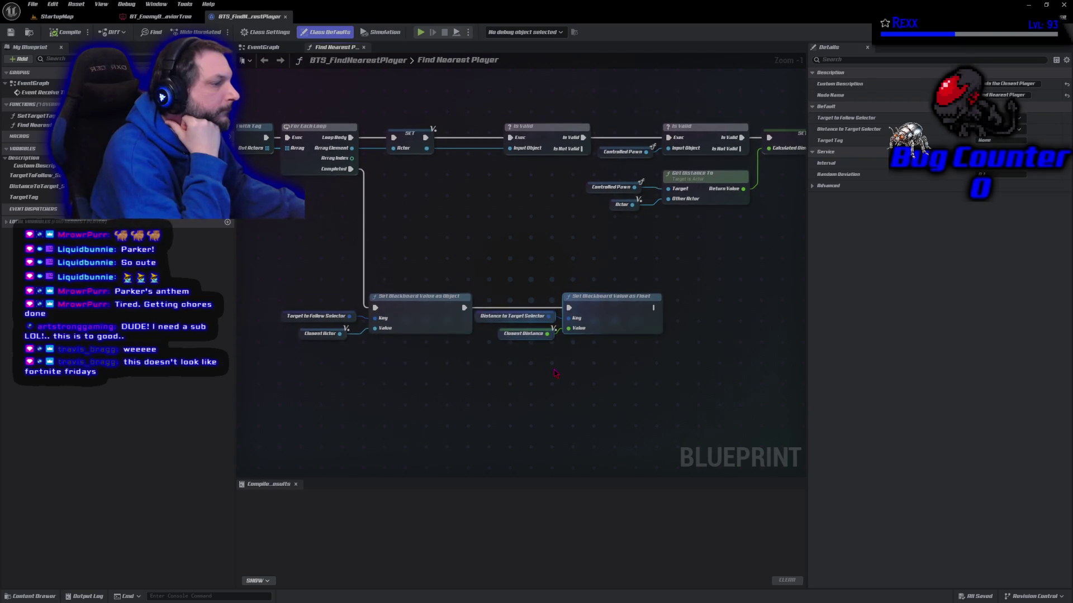
{"action": "right_click", "coordinate": [547, 385]}
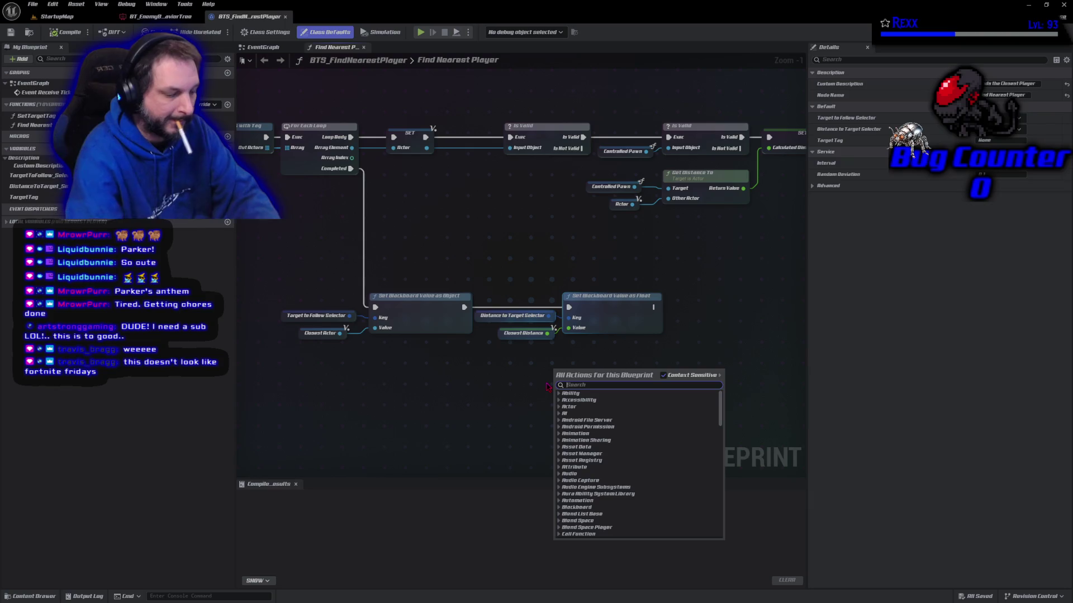
{"action": "left_click", "coordinate": [517, 382]}
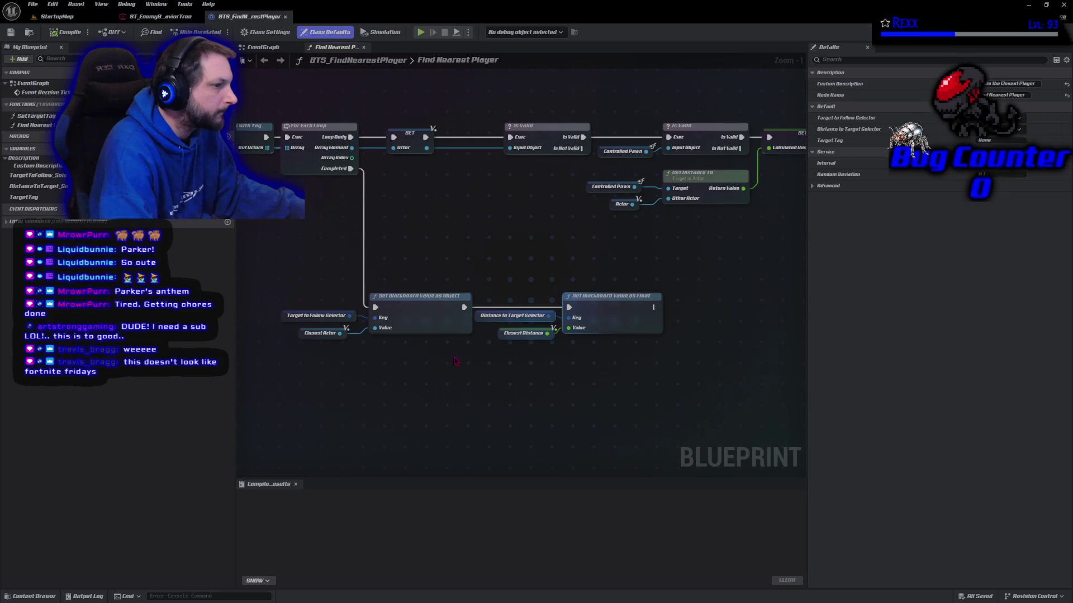
{"action": "mouse_move", "coordinate": [316, 355]}
{"action": "left_mouse_down"}
{"action": "mouse_move", "coordinate": [345, 340]}
{"action": "mouse_move", "coordinate": [292, 346]}
{"action": "left_mouse_up"}
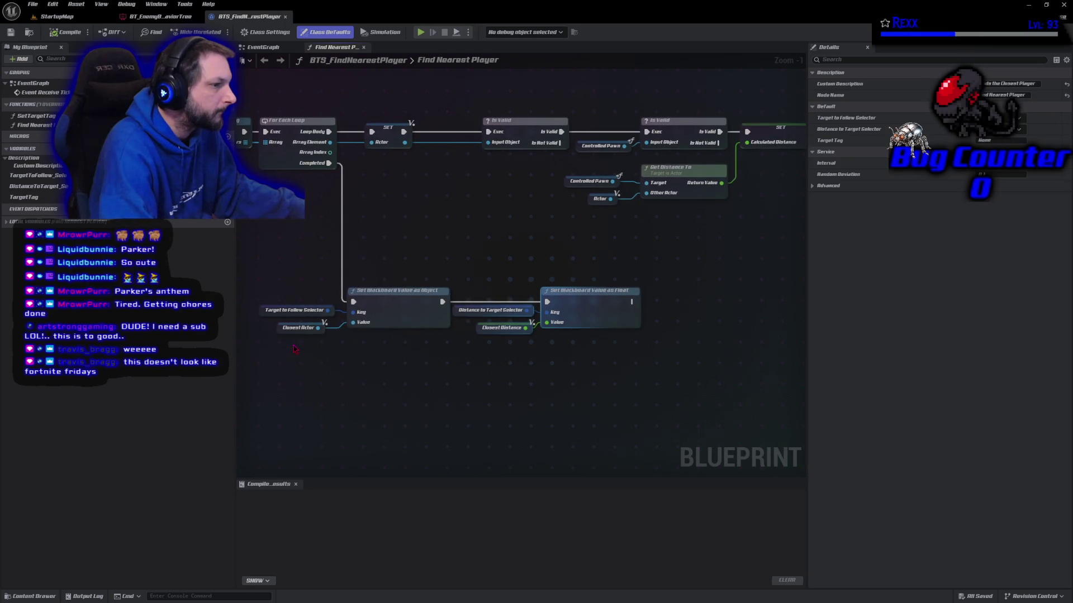
{"action": "mouse_move", "coordinate": [293, 349]}
{"action": "left_mouse_down"}
{"action": "mouse_move", "coordinate": [357, 370]}
{"action": "mouse_move", "coordinate": [510, 368]}
{"action": "mouse_move", "coordinate": [694, 341]}
{"action": "mouse_move", "coordinate": [451, 342]}
{"action": "left_mouse_up"}
Step: Inspect the TargetTag variable and the loop and blackboard-setting nodes, then return to the EventGraph
{"action": "left_click", "coordinate": [286, 141]}
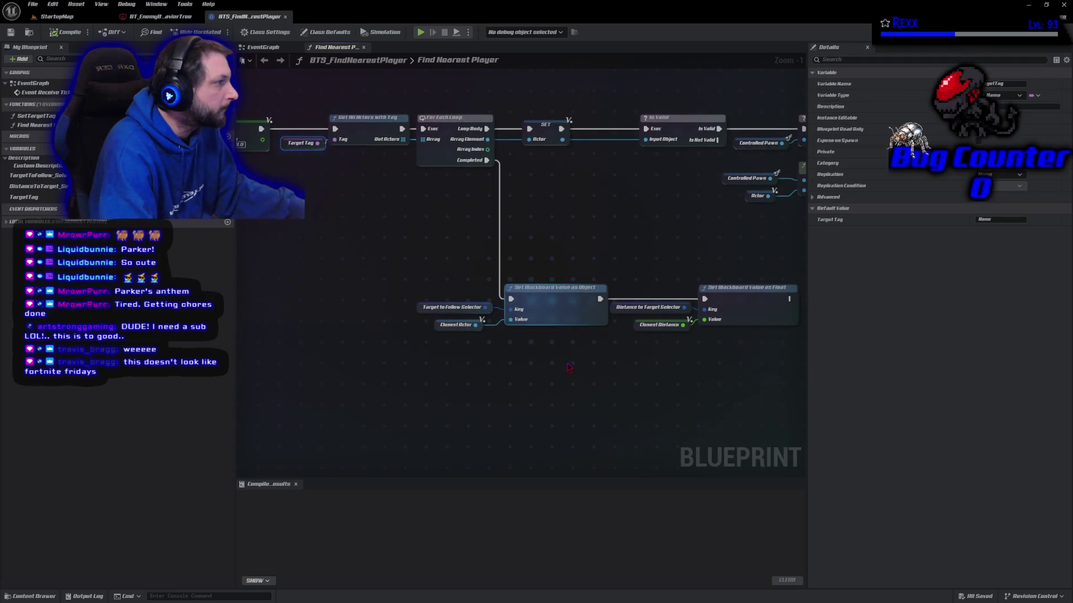
{"action": "left_click_drag", "start_coordinate": [336, 291], "coordinate": [638, 336]}
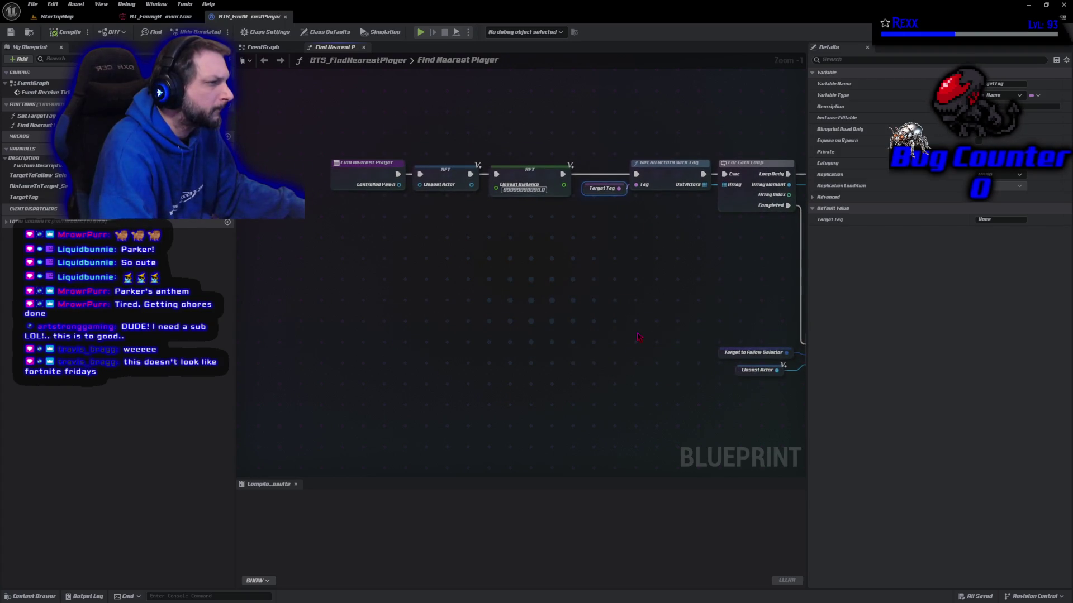
{"action": "mouse_move", "coordinate": [659, 289]}
{"action": "left_mouse_down"}
{"action": "mouse_move", "coordinate": [330, 263]}
{"action": "mouse_move", "coordinate": [1, 281]}
{"action": "mouse_move", "coordinate": [269, 280]}
{"action": "mouse_move", "coordinate": [539, 297]}
{"action": "left_mouse_up"}
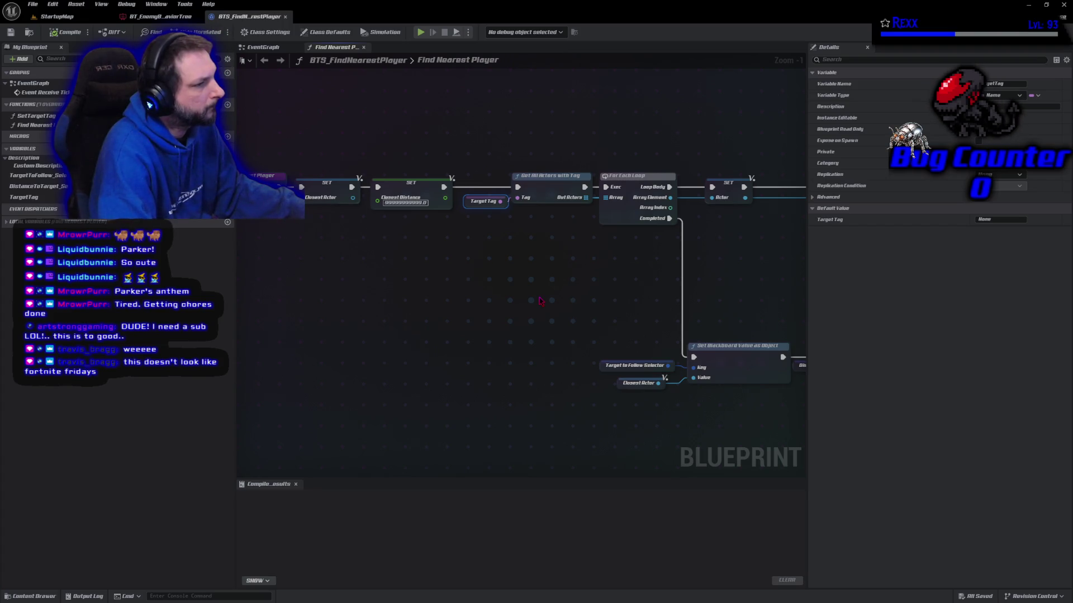
{"action": "left_click", "coordinate": [52, 200]}
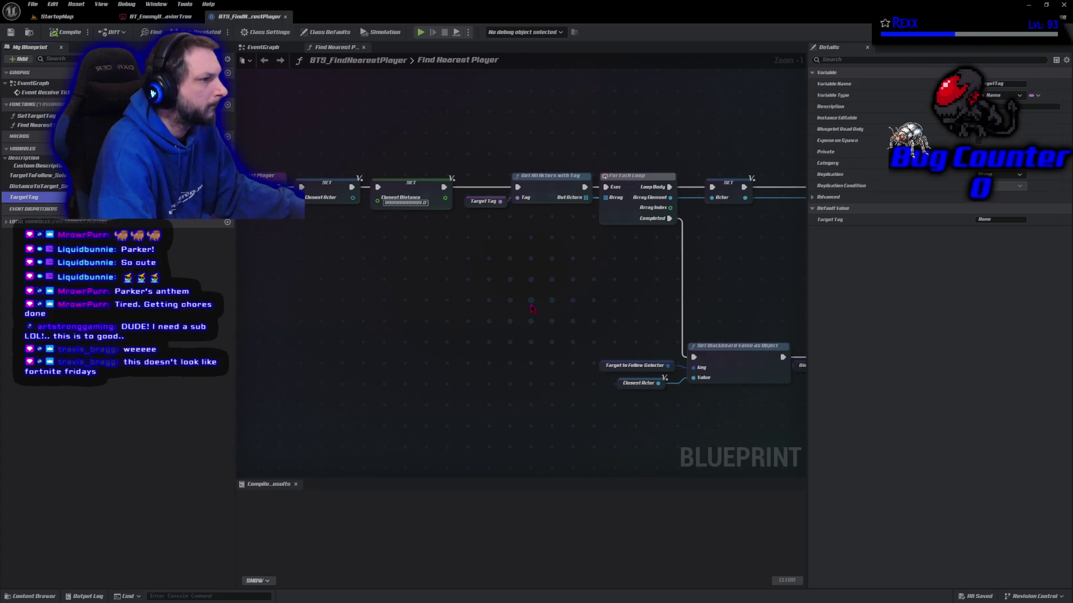
{"action": "mouse_move", "coordinate": [445, 292]}
{"action": "left_mouse_down"}
{"action": "mouse_move", "coordinate": [634, 316]}
{"action": "mouse_move", "coordinate": [441, 277]}
{"action": "mouse_move", "coordinate": [501, 294]}
{"action": "left_mouse_up"}
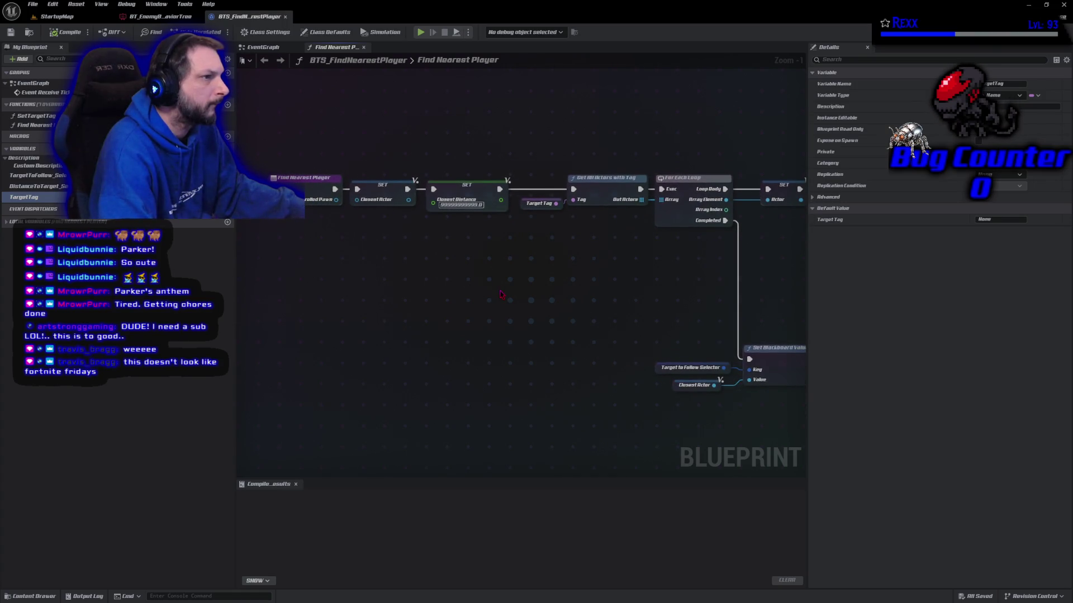
{"action": "left_click", "coordinate": [263, 47]}
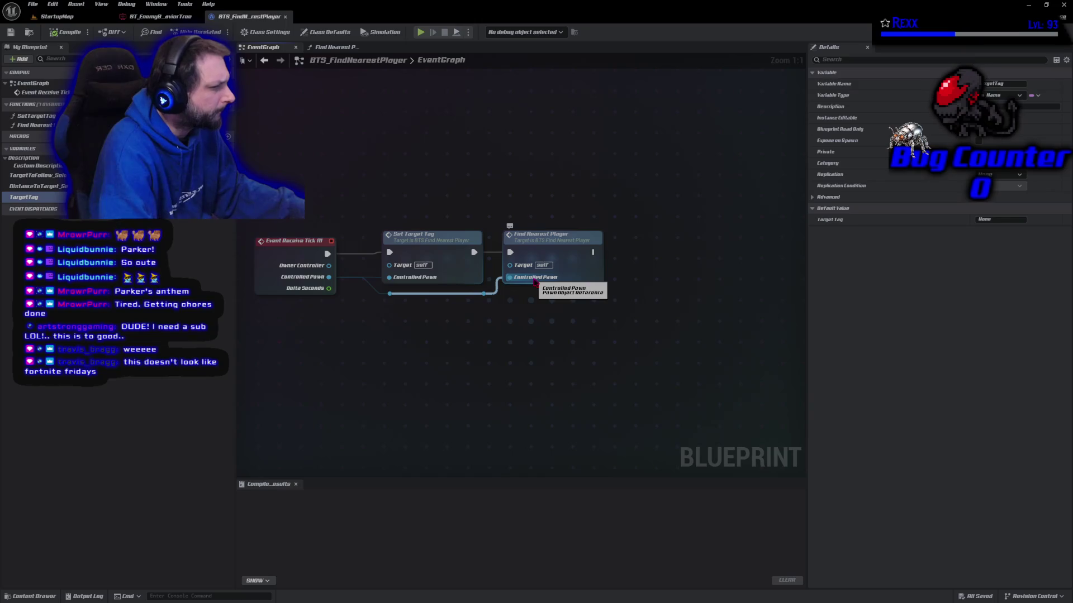
Step: Review the Find Nearest Player and SetTargetTag function graphs and the Set Target Tag node
{"action": "double_click", "coordinate": [535, 279]}
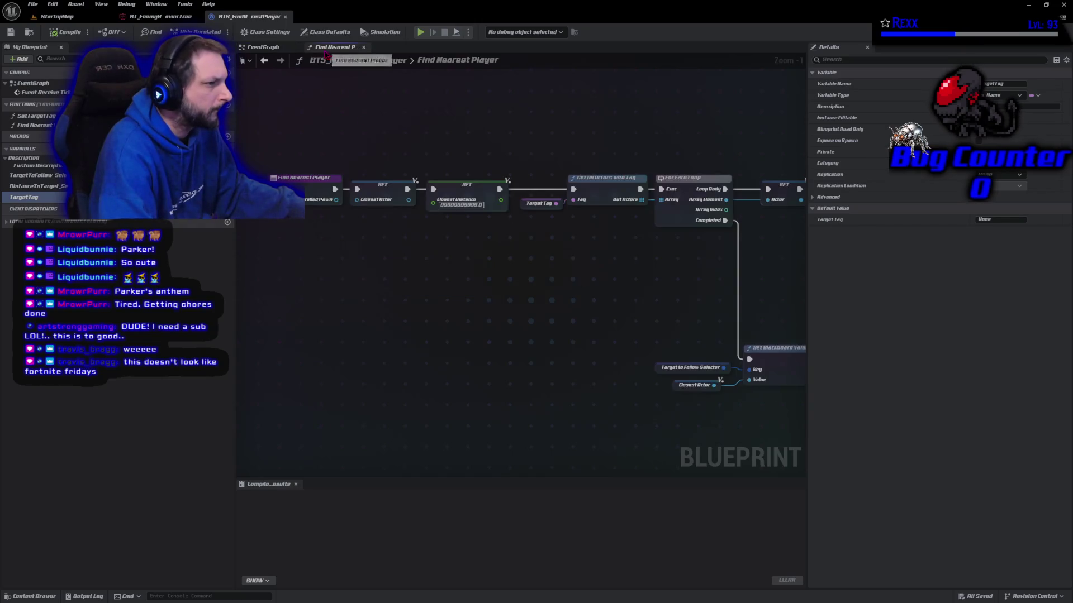
{"action": "mouse_move", "coordinate": [558, 288]}
{"action": "left_mouse_down"}
{"action": "mouse_move", "coordinate": [364, 246]}
{"action": "mouse_move", "coordinate": [86, 251]}
{"action": "left_mouse_up"}
{"action": "mouse_move", "coordinate": [502, 251]}
{"action": "left_mouse_down"}
{"action": "mouse_move", "coordinate": [395, 292]}
{"action": "mouse_move", "coordinate": [615, 279]}
{"action": "mouse_move", "coordinate": [400, 287]}
{"action": "mouse_move", "coordinate": [493, 232]}
{"action": "left_mouse_up"}
{"action": "left_click", "coordinate": [498, 205]}
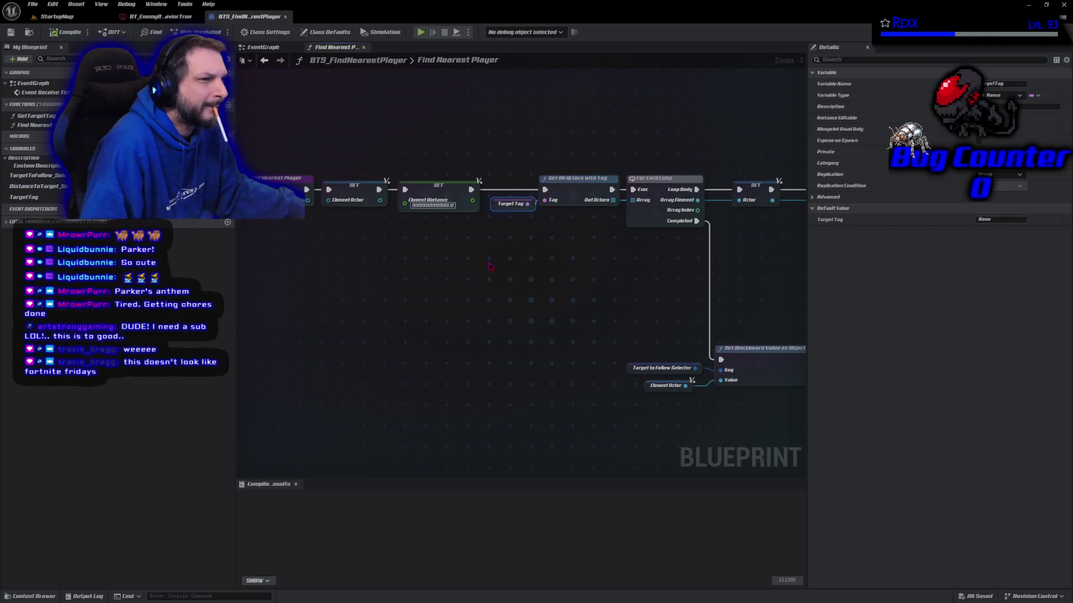
{"action": "mouse_move", "coordinate": [397, 273]}
{"action": "left_mouse_down"}
{"action": "mouse_move", "coordinate": [445, 270]}
{"action": "mouse_move", "coordinate": [428, 286]}
{"action": "left_mouse_up"}
{"action": "double_click", "coordinate": [47, 116]}
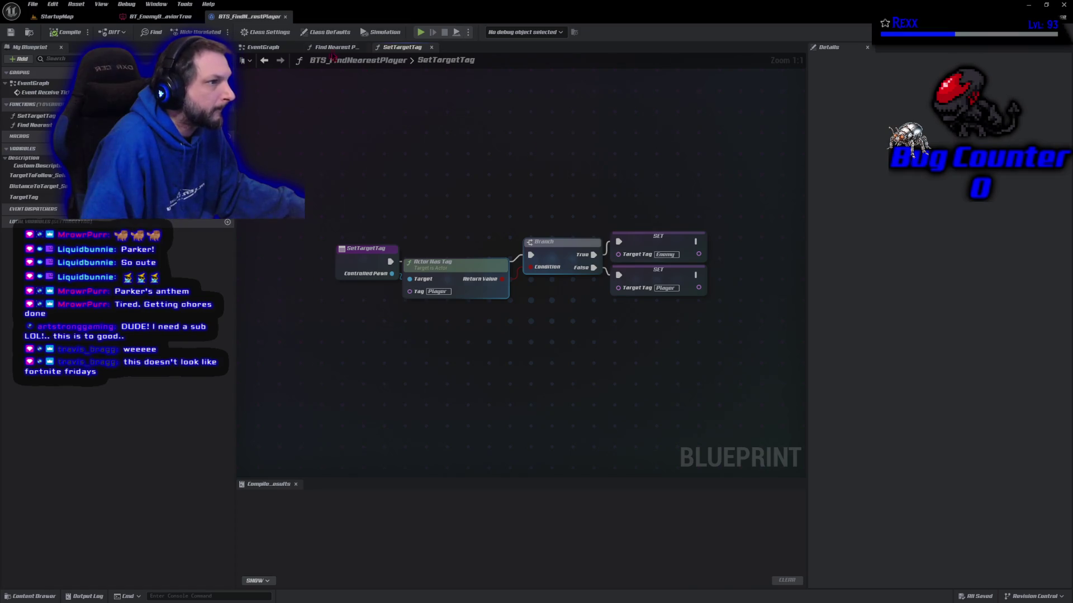
{"action": "left_click", "coordinate": [283, 47]}
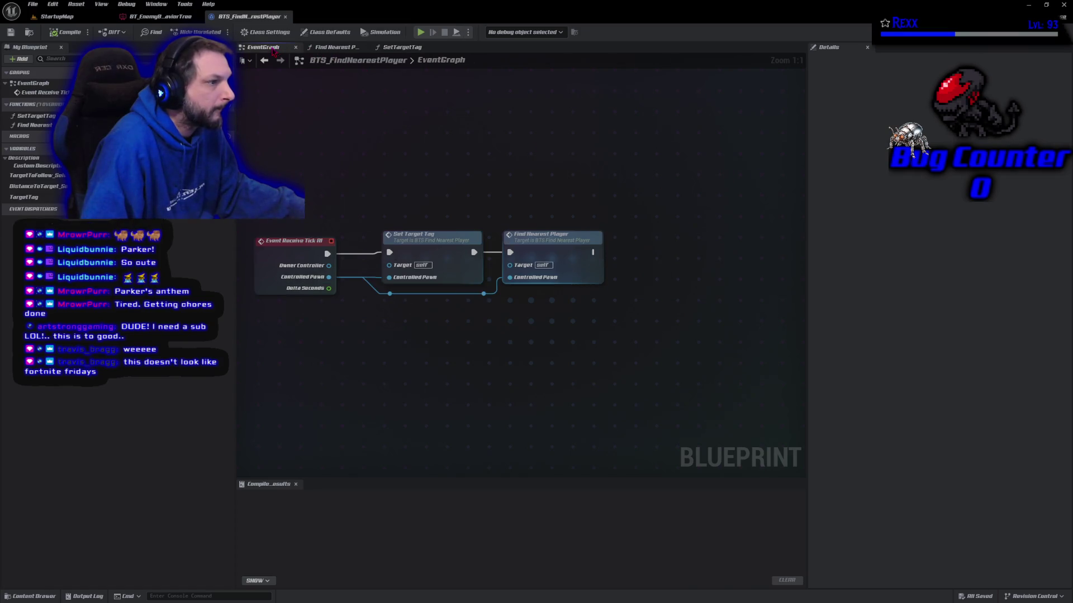
{"action": "left_click", "coordinate": [440, 242]}
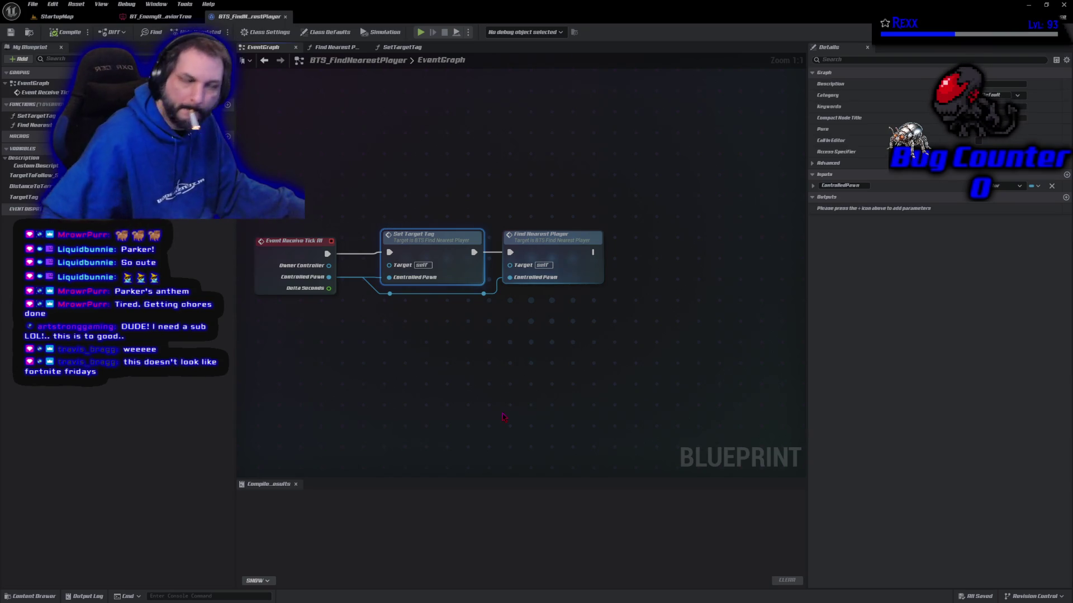
Step: Add a TargetTag getter feeding a Print String that runs after Find Nearest Player
{"action": "left_click_drag", "start_coordinate": [23, 197], "coordinate": [584, 304]}
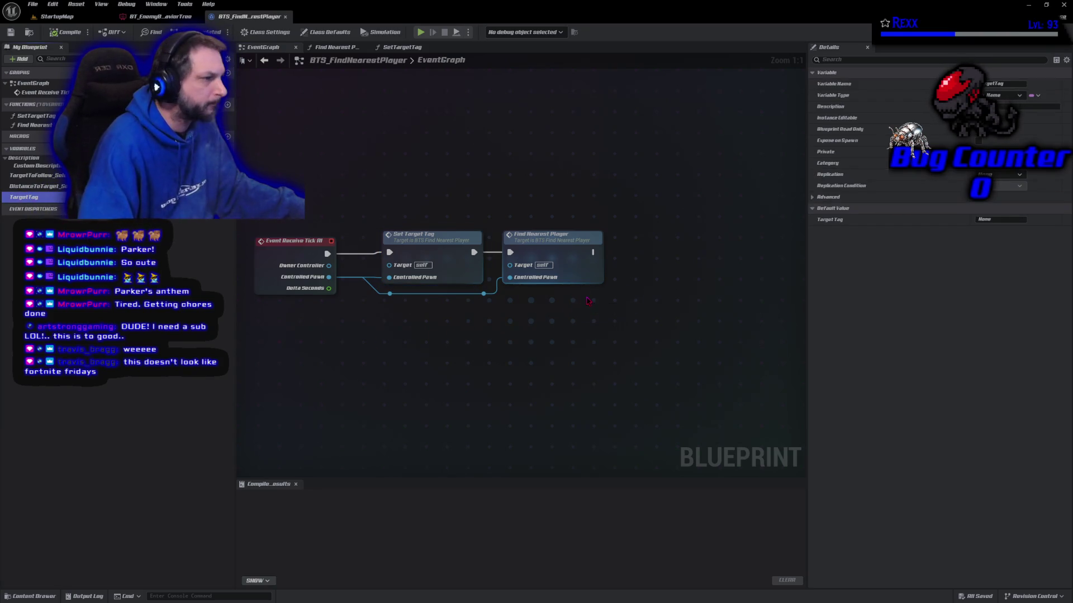
{"action": "left_click", "coordinate": [601, 305]}
{"action": "right_click", "coordinate": [692, 293]}
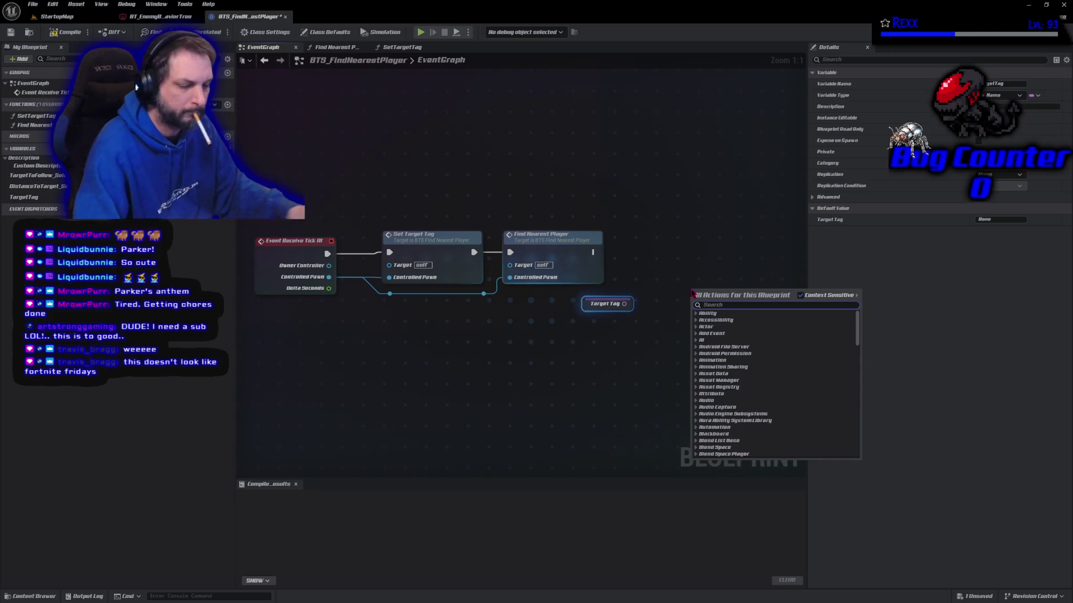
{"action": "type", "text": "print string"}
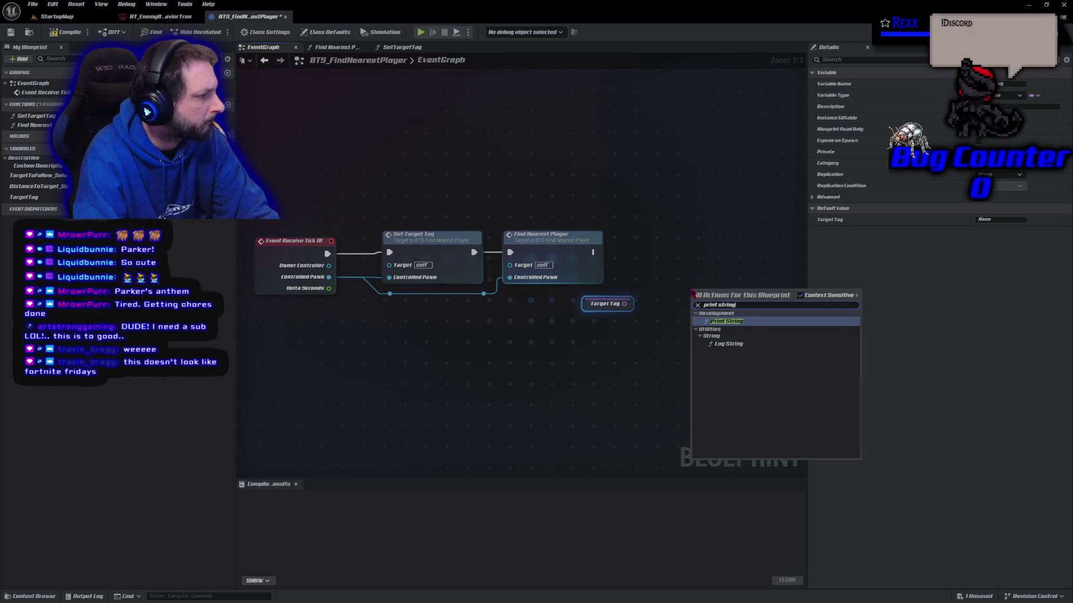
{"action": "key", "text": "Return"}
{"action": "left_click_drag", "start_coordinate": [624, 303], "coordinate": [697, 316]}
{"action": "mouse_move", "coordinate": [593, 253]}
{"action": "left_mouse_down"}
{"action": "mouse_move", "coordinate": [738, 299]}
{"action": "mouse_move", "coordinate": [698, 301]}
{"action": "left_mouse_up"}
Step: Compile, playtest moving with S and W, then delete the temporary Target Tag and Print String nodes
{"action": "left_click", "coordinate": [70, 29]}
{"action": "left_click", "coordinate": [420, 35]}
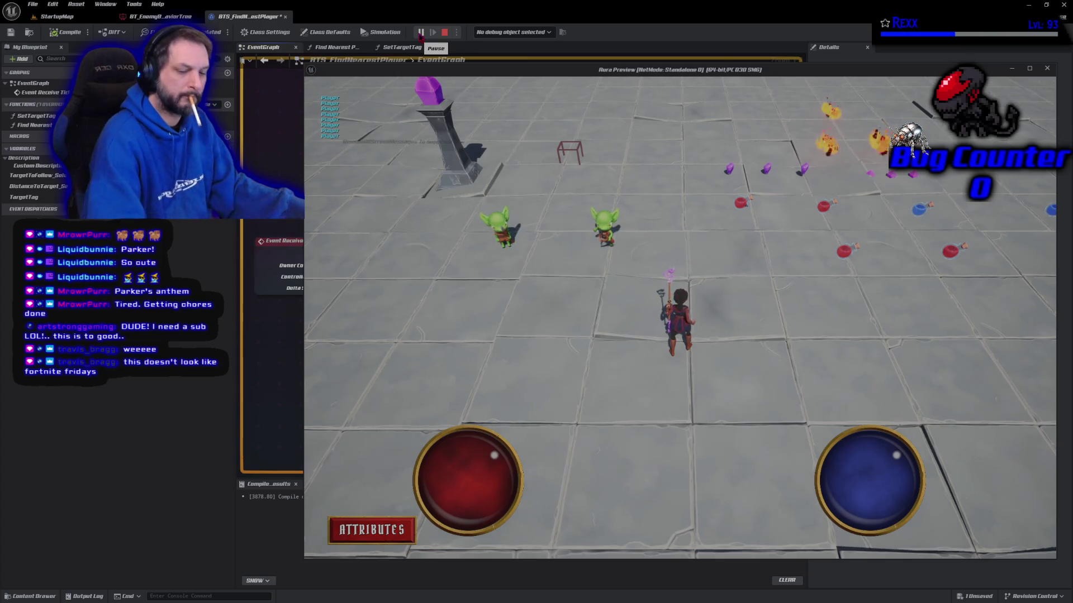
{"action": "key", "text": "s"}
{"action": "key", "text": "w"}
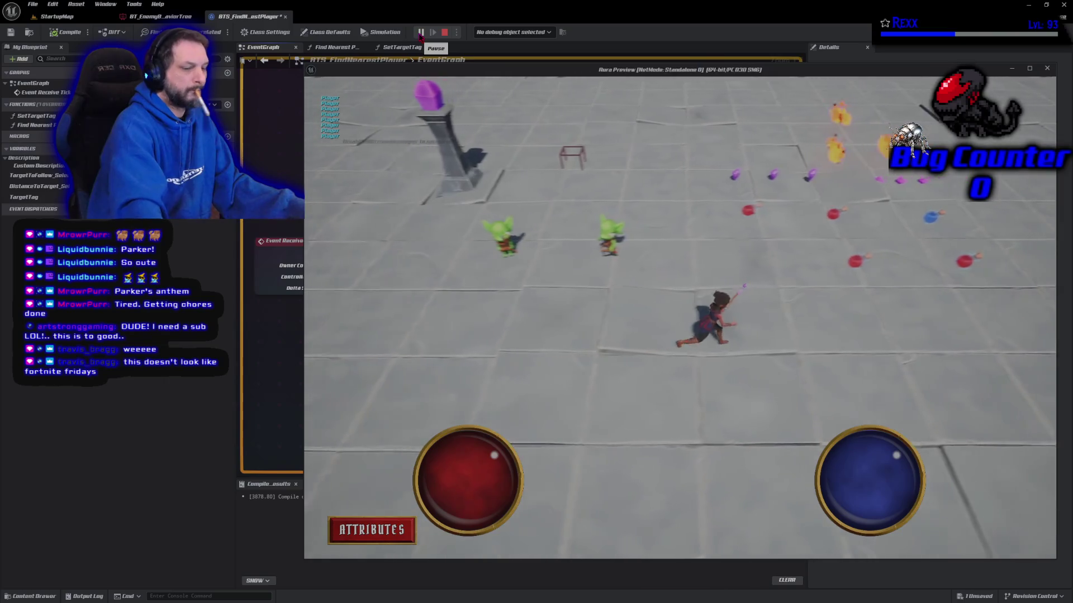
{"action": "key", "text": "Escape"}
{"action": "mouse_move", "coordinate": [691, 397]}
{"action": "left_mouse_down"}
{"action": "mouse_move", "coordinate": [613, 337]}
{"action": "mouse_move", "coordinate": [613, 286]}
{"action": "left_mouse_up"}
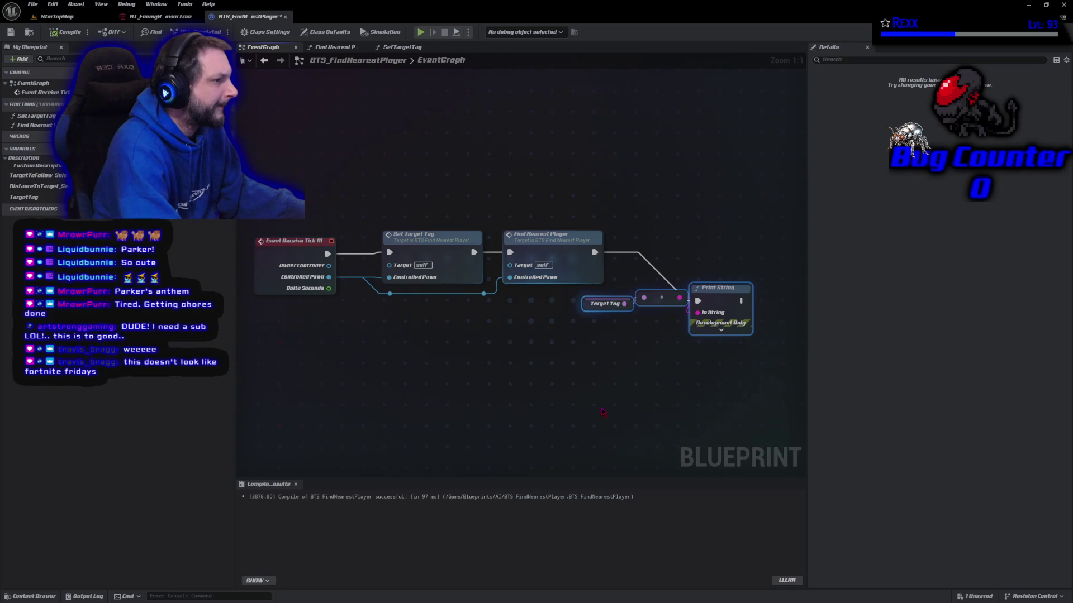
{"action": "key", "text": "Delete"}
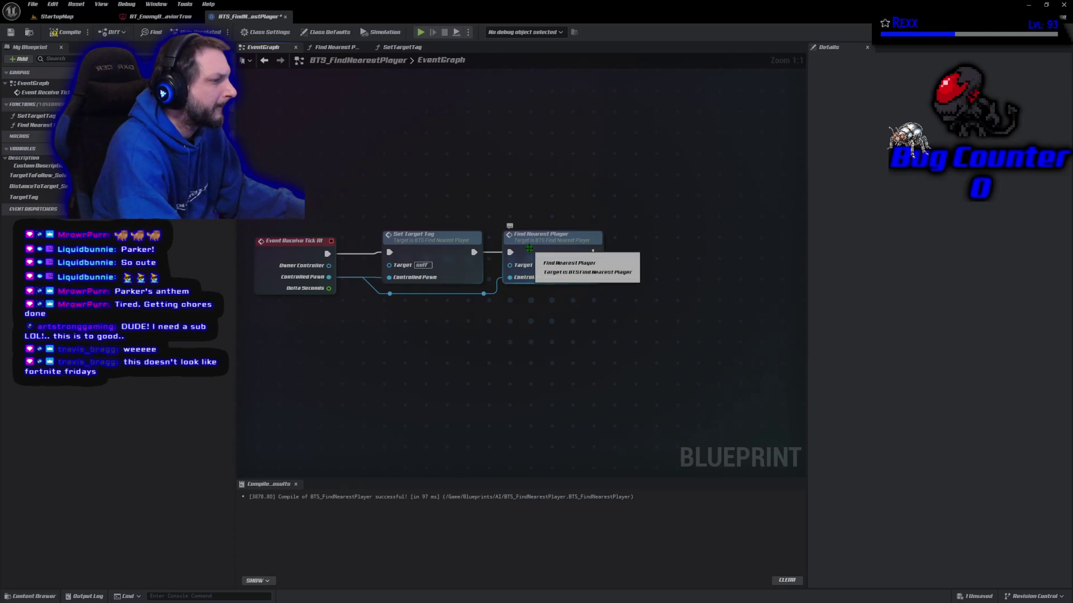
Step: Add a Print String node beside the blackboard-setting nodes in Find Nearest Player
{"action": "double_click", "coordinate": [529, 248]}
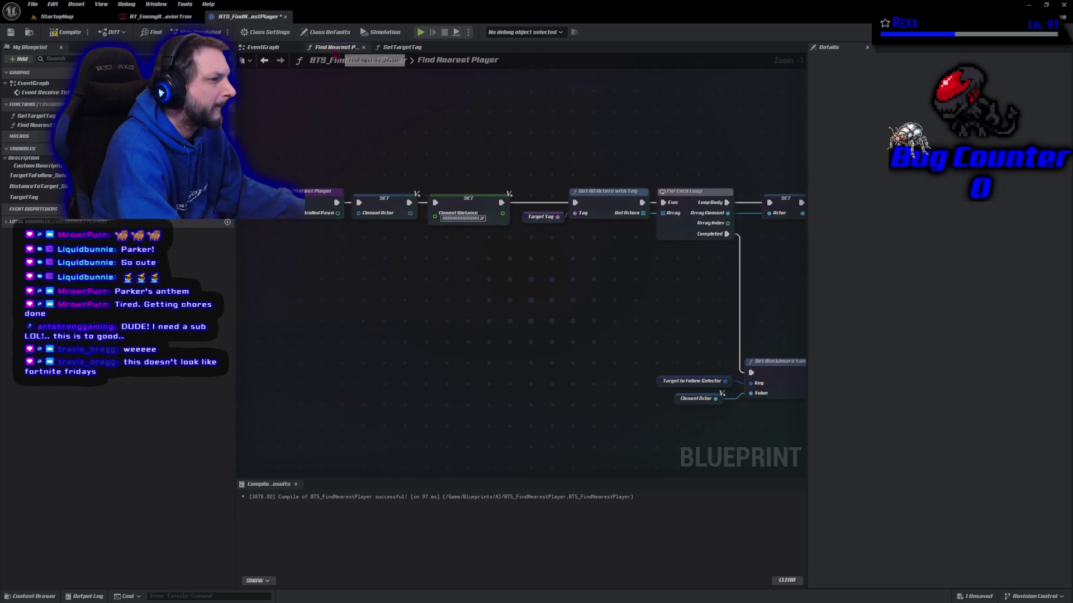
{"action": "left_click_drag", "start_coordinate": [585, 388], "coordinate": [276, 320]}
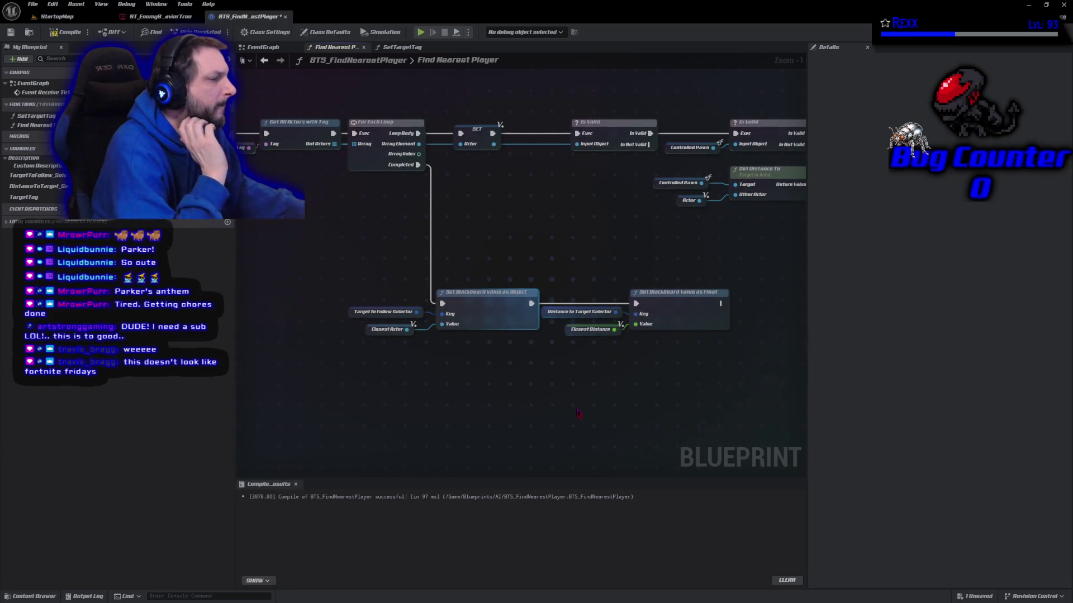
{"action": "right_click", "coordinate": [578, 414]}
{"action": "type", "text": "prin"}
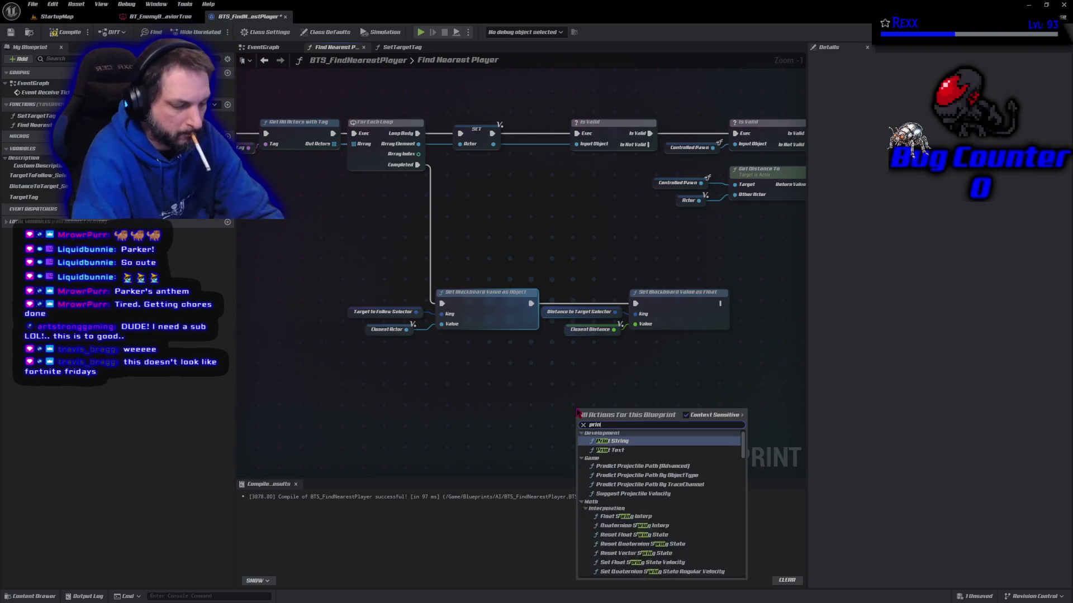
{"action": "type", "text": "t string"}
{"action": "key", "text": "Return"}
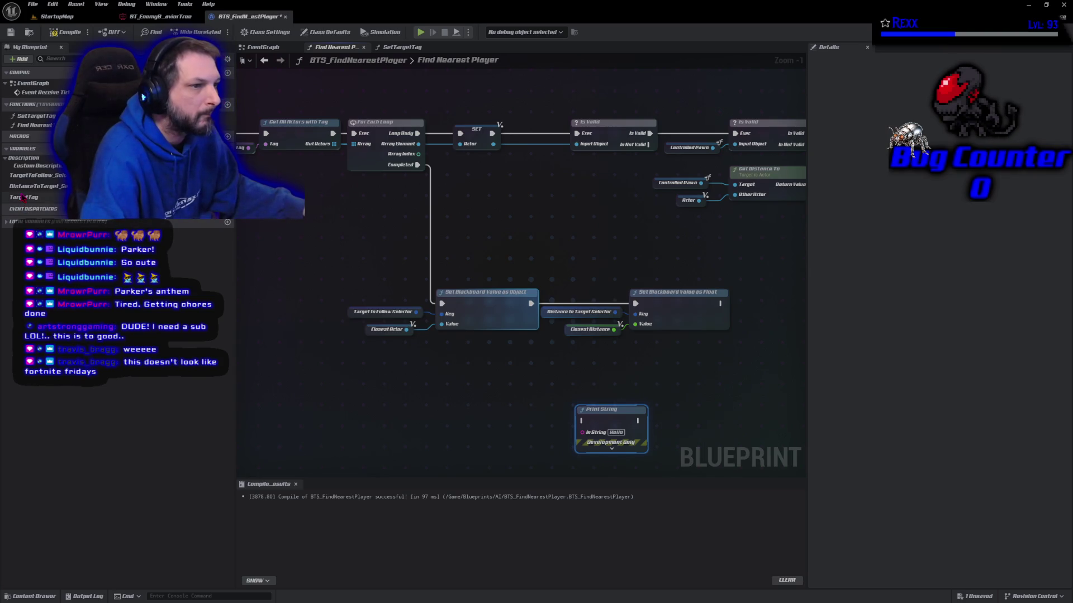
Step: Wire ClosestActor into Print String after Set Blackboard Value as Float, compile, and playtest
{"action": "left_click", "coordinate": [7, 222]}
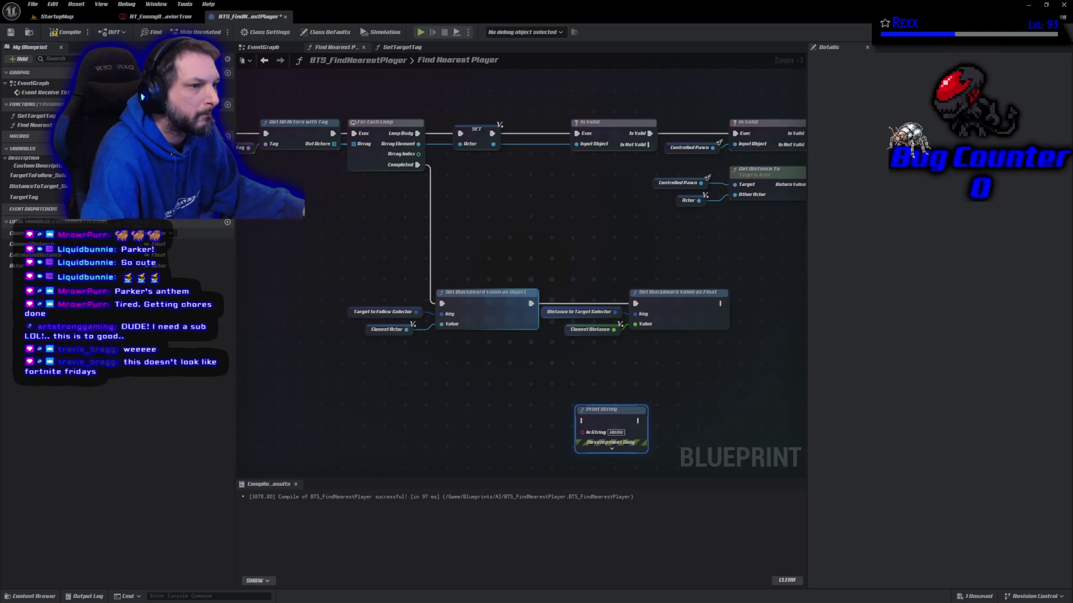
{"action": "mouse_move", "coordinate": [20, 234]}
{"action": "left_mouse_down"}
{"action": "mouse_move", "coordinate": [525, 430]}
{"action": "mouse_move", "coordinate": [596, 442]}
{"action": "mouse_move", "coordinate": [744, 406]}
{"action": "left_mouse_up"}
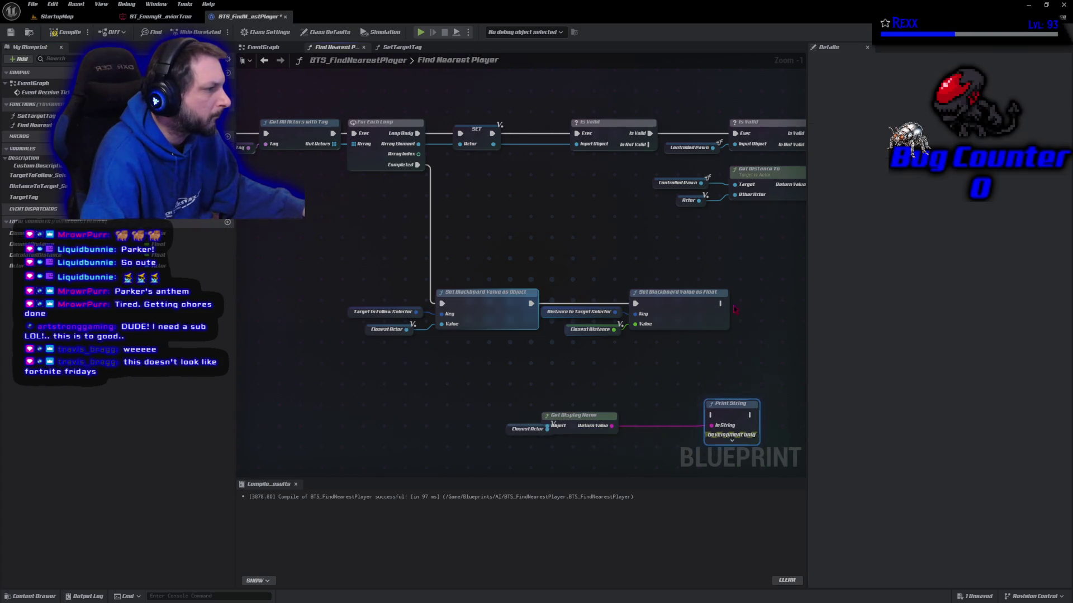
{"action": "left_click_drag", "start_coordinate": [721, 304], "coordinate": [712, 415]}
{"action": "left_click", "coordinate": [67, 32]}
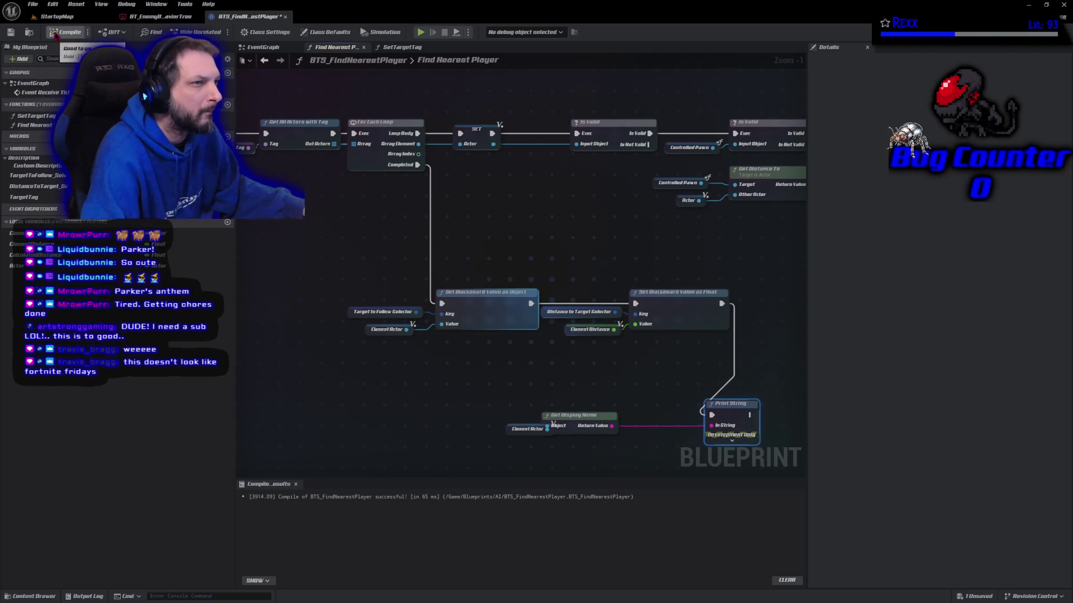
{"action": "left_click", "coordinate": [420, 32]}
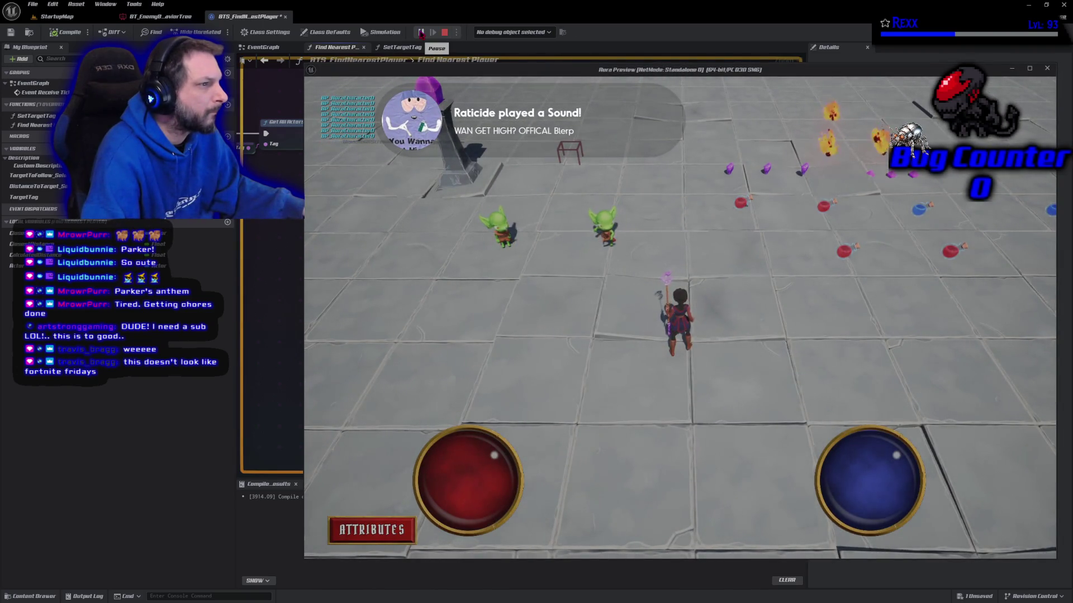
Step: Stop the Play-in-Editor session with Esc
{"action": "key", "text": "Escape"}
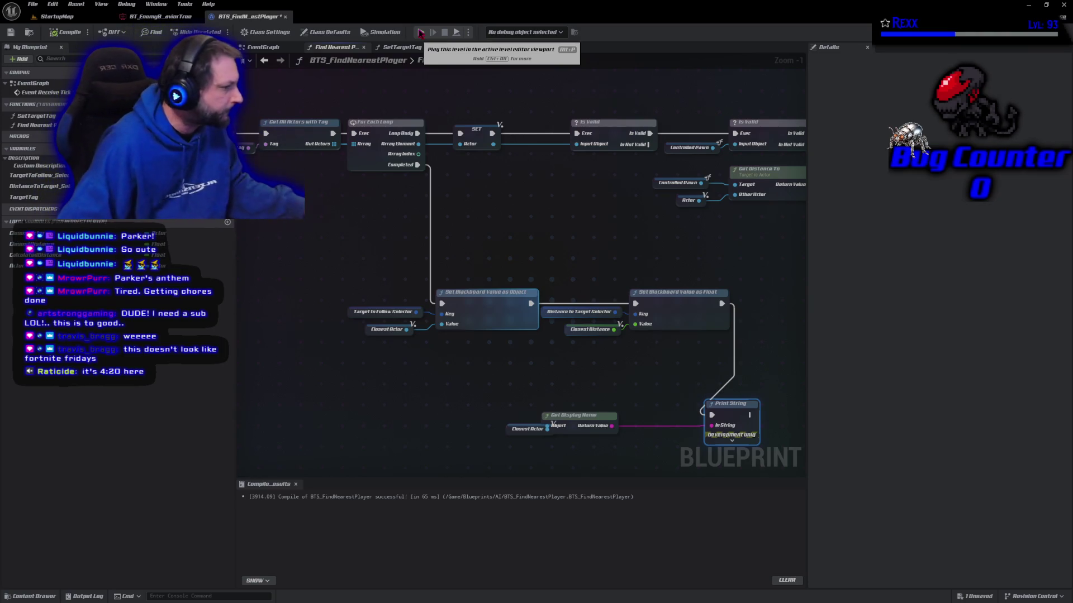
Step: Delete the Closest Actor, Get Display Name and Print String debug nodes, then recompile and save
{"action": "left_click_drag", "start_coordinate": [576, 423], "coordinate": [633, 433]}
{"action": "left_click_drag", "start_coordinate": [505, 387], "coordinate": [725, 455]}
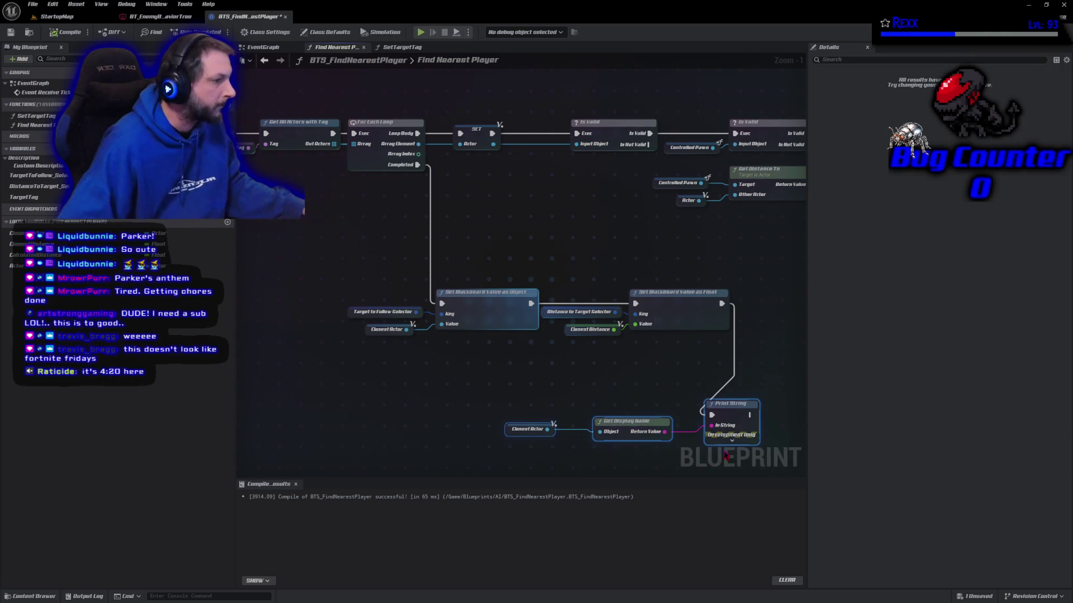
{"action": "key", "text": "Delete"}
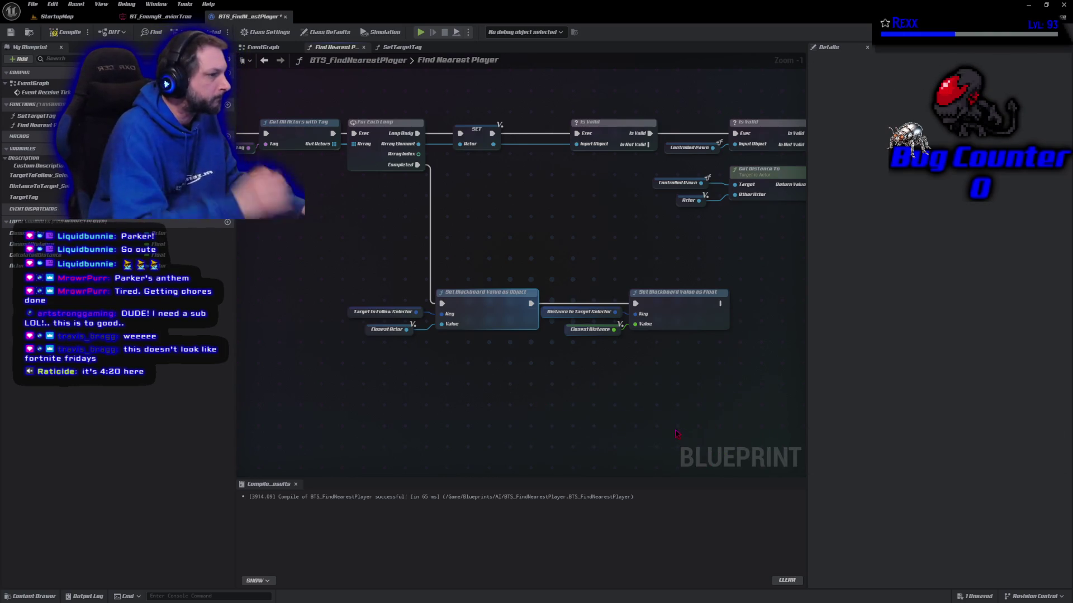
{"action": "left_click", "coordinate": [66, 31]}
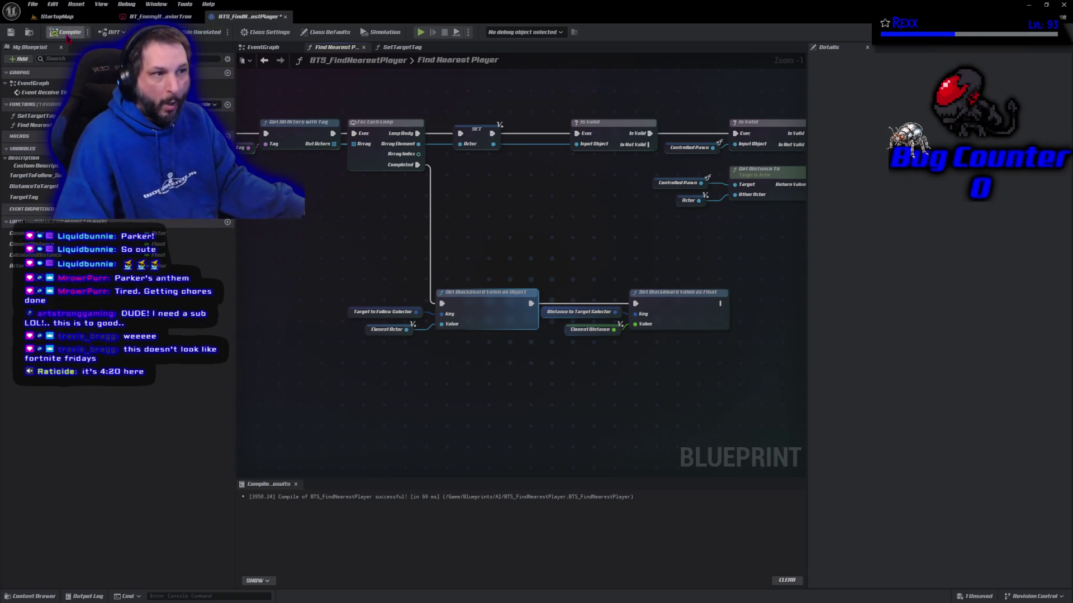
{"action": "key", "text": "ctrl+s"}
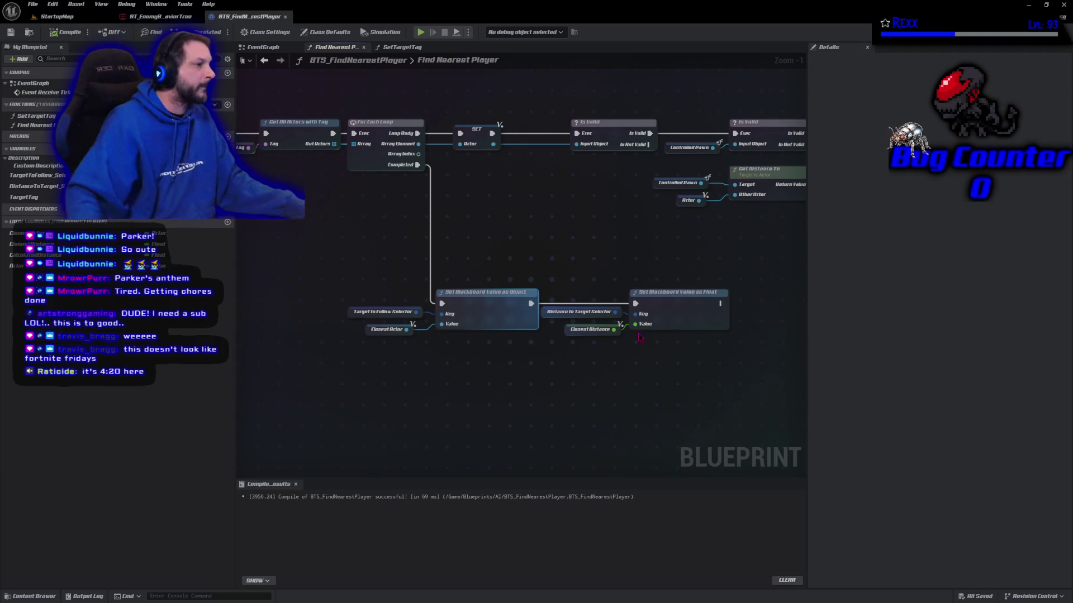
Step: Review the Find Nearest Player call in the EventGraph, then return to BT_EnemyBehaviorTree
{"action": "left_click_drag", "start_coordinate": [685, 380], "coordinate": [477, 371]}
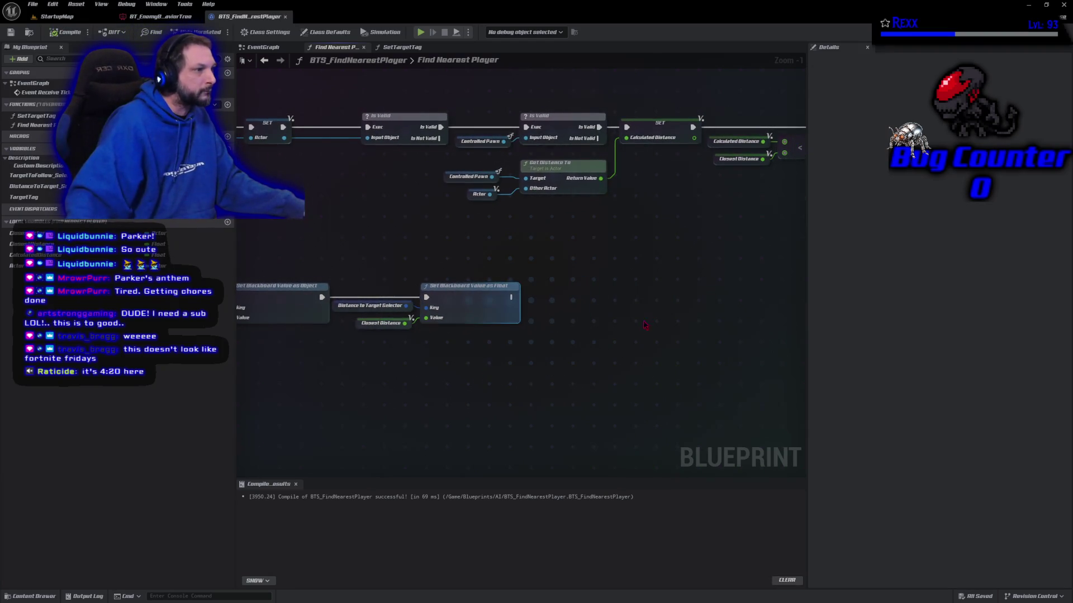
{"action": "left_click_drag", "start_coordinate": [565, 287], "coordinate": [302, 333]}
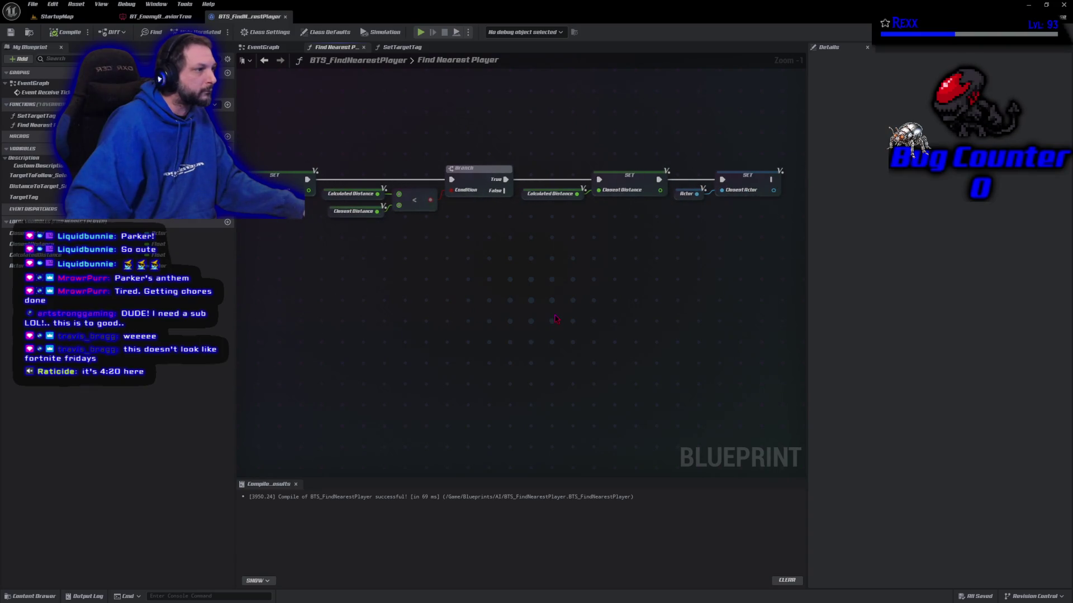
{"action": "scroll", "coordinate": [435, 322], "scroll_direction": "down", "scroll_amount": 2}
{"action": "left_click_drag", "start_coordinate": [435, 323], "coordinate": [549, 392]}
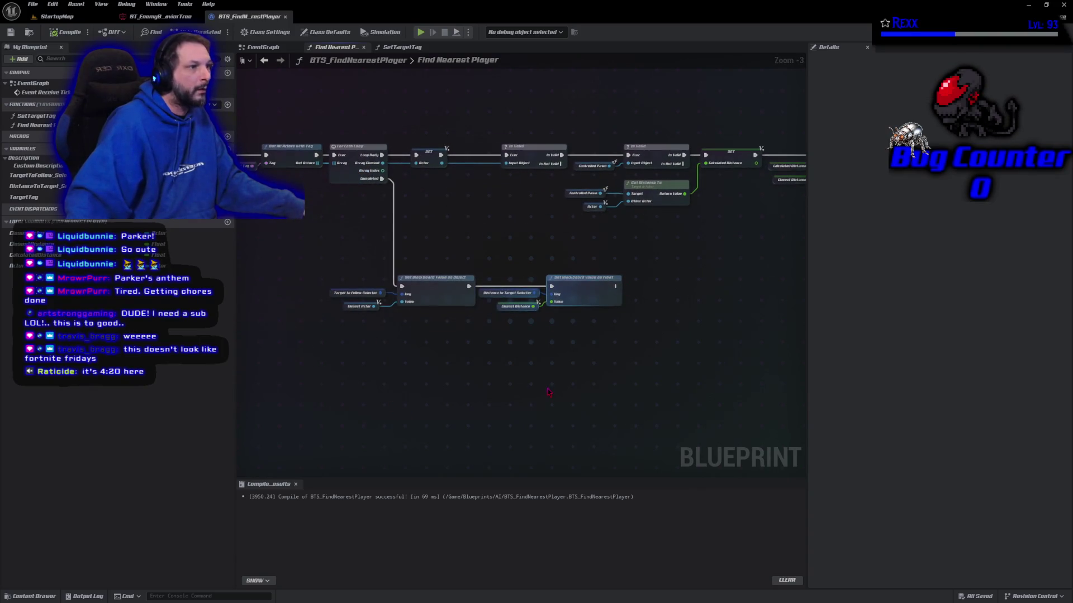
{"action": "left_click", "coordinate": [263, 47]}
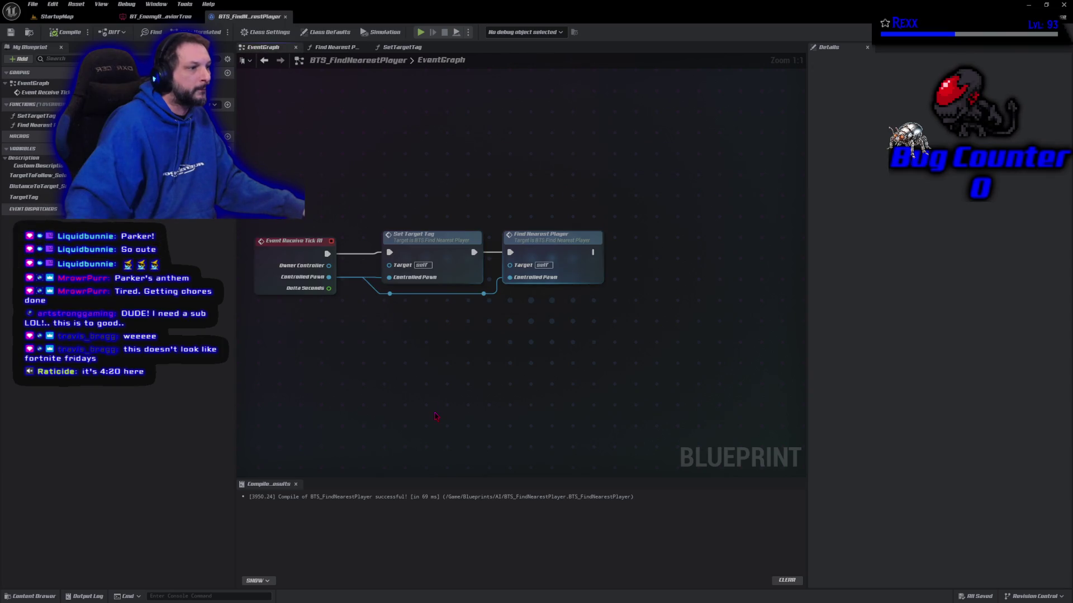
{"action": "left_click", "coordinate": [549, 229]}
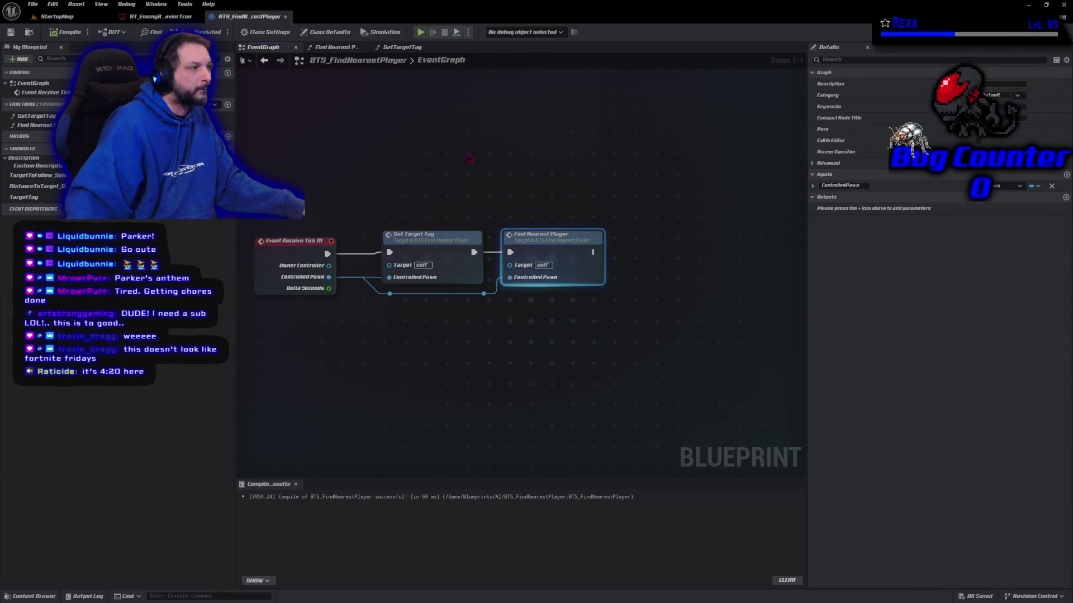
{"action": "left_click", "coordinate": [128, 16]}
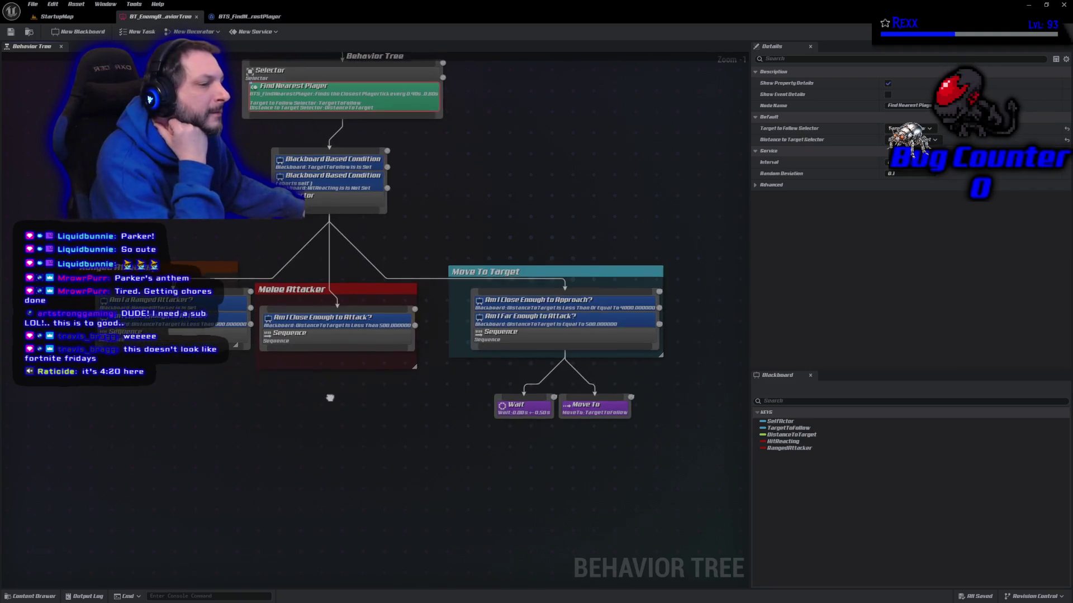
Step: Inspect the 'Am I a Ranged Attacker?' decorator, then open BP_Goblin_Slingshot's Blueprint from StartupMap
{"action": "left_click", "coordinate": [174, 301]}
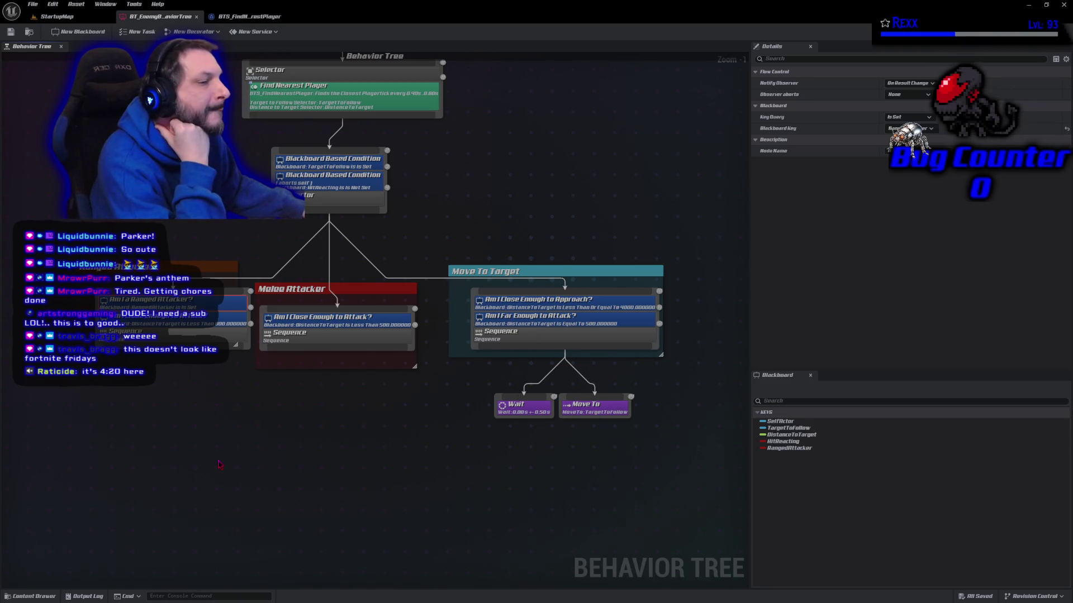
{"action": "left_click", "coordinate": [56, 596]}
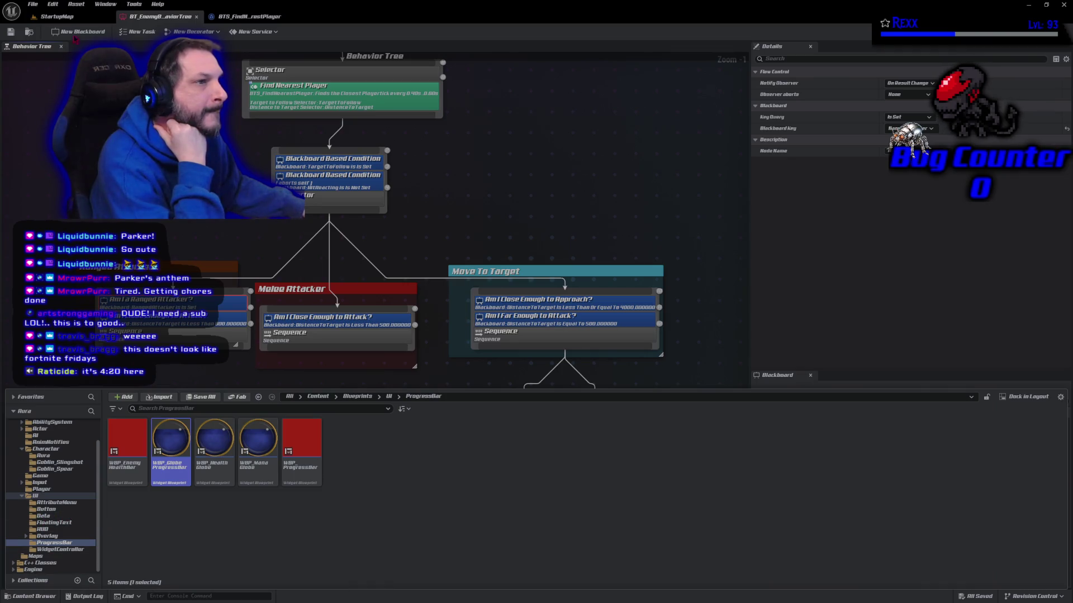
{"action": "left_click", "coordinate": [56, 16]}
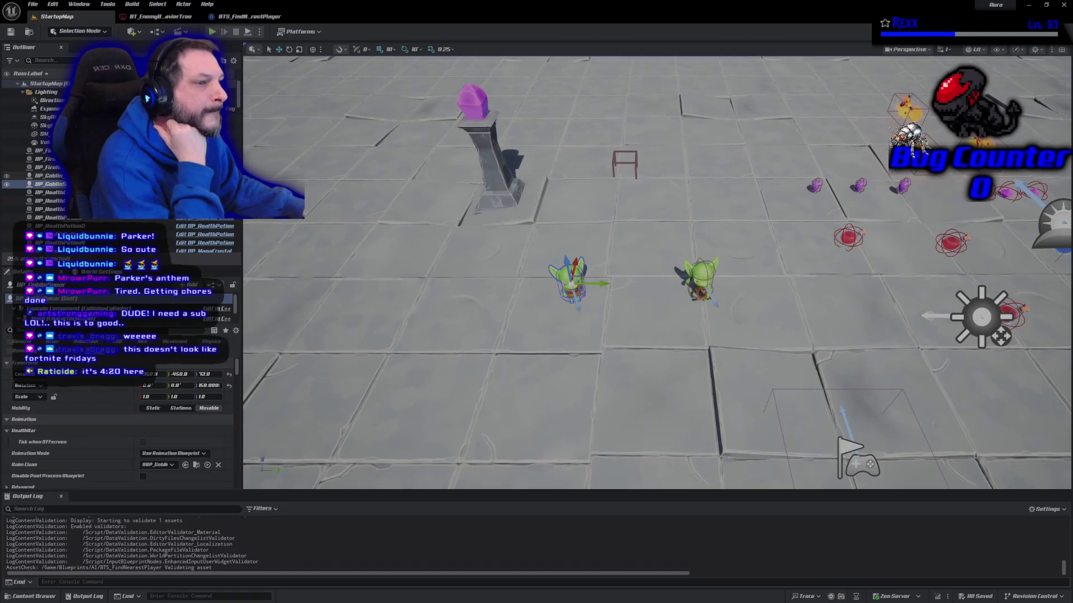
{"action": "left_click", "coordinate": [47, 175]}
{"action": "left_click", "coordinate": [205, 175]}
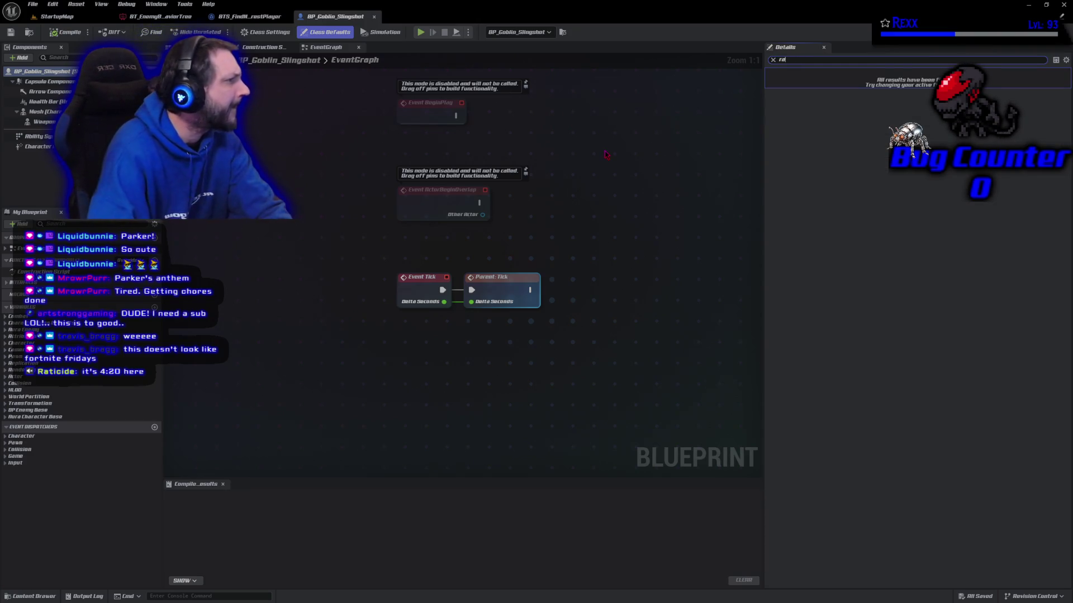
Step: Search the slingshot goblin's Details for 'ranged', clear it, and switch to AuraEnemy.cpp in Rider
{"action": "key", "text": "Escape"}
{"action": "type", "text": "rangedc"}
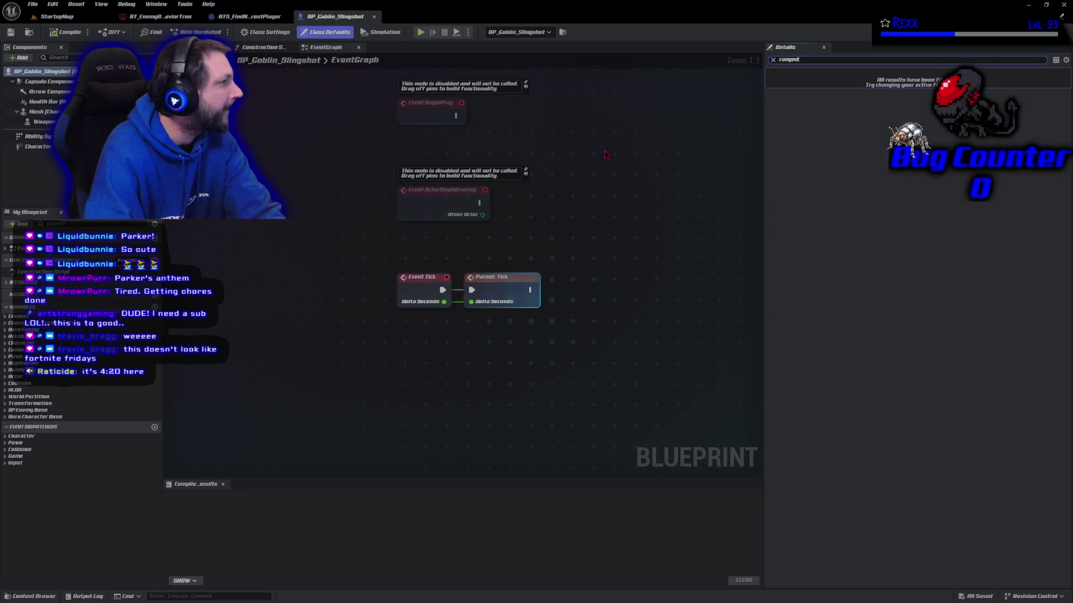
{"action": "key", "text": "BackSpace"}
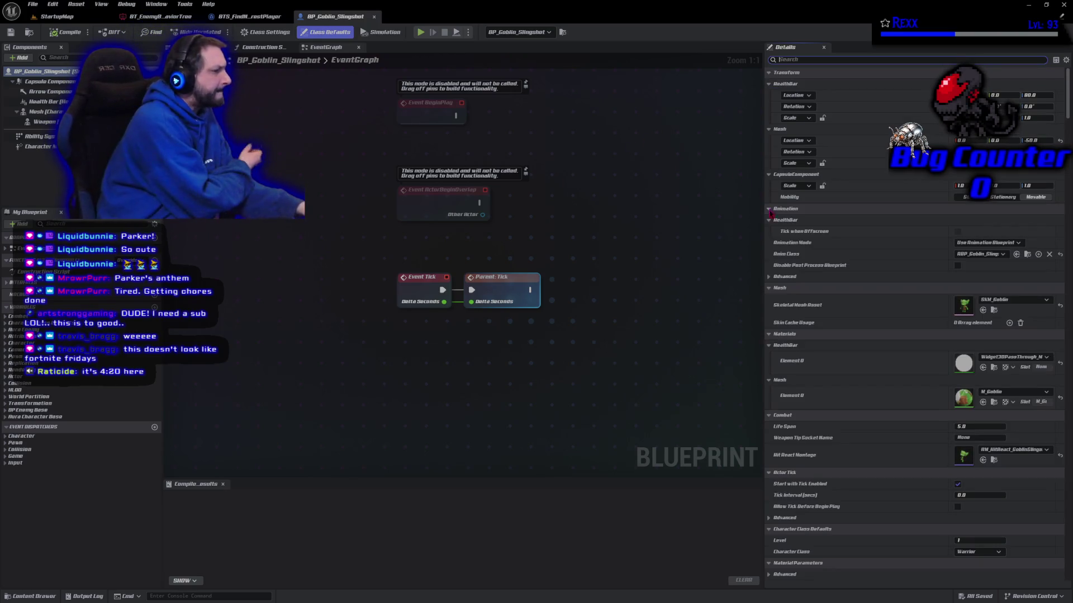
{"action": "key", "text": "alt+Tab"}
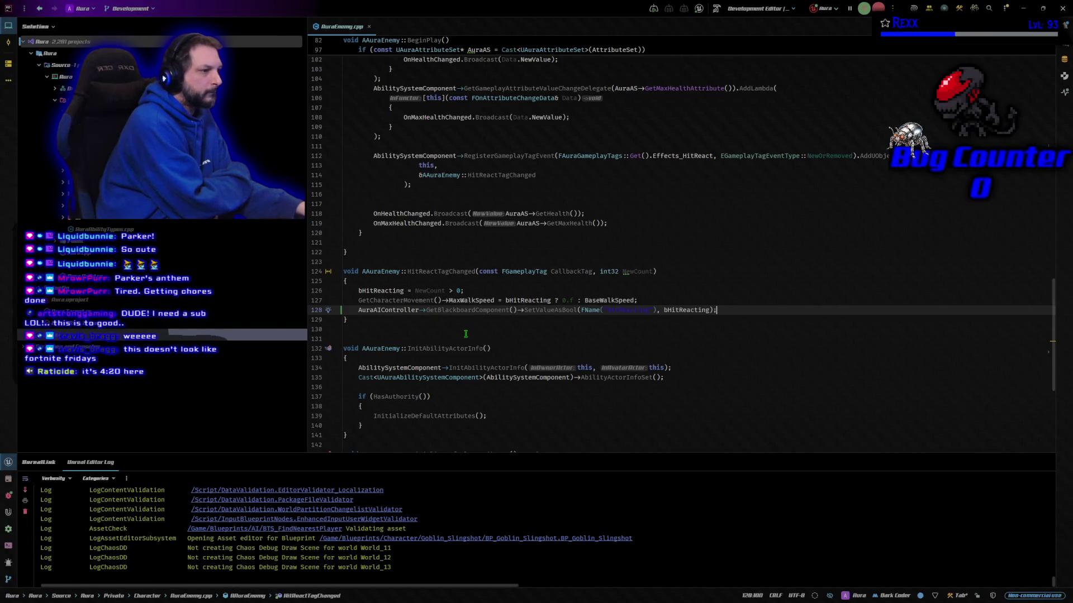
Step: Scroll AuraEnemy.cpp up to PossessedBy and place the cursor on the RangedAttacker line 51
{"action": "left_click", "coordinate": [716, 310]}
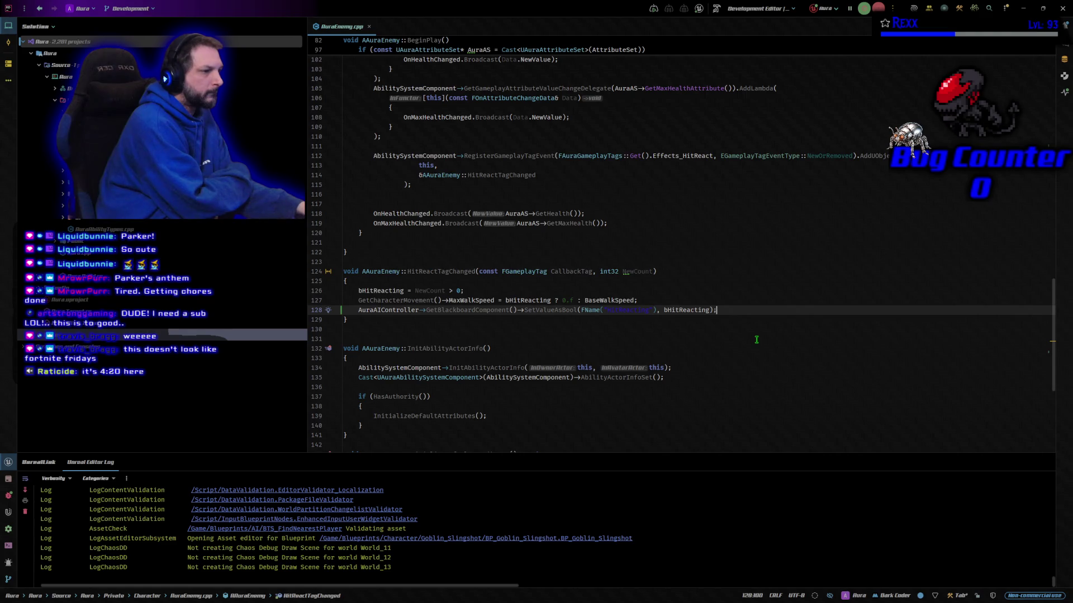
{"action": "scroll", "coordinate": [757, 340], "scroll_direction": "down", "scroll_amount": 2}
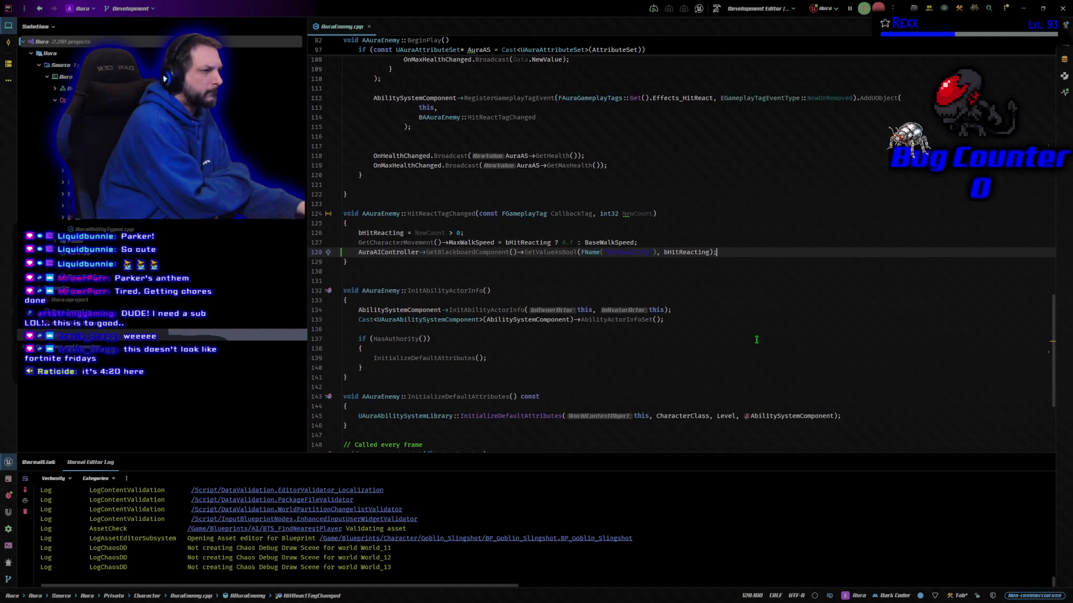
{"action": "scroll", "coordinate": [756, 340], "scroll_direction": "up", "scroll_amount": 13}
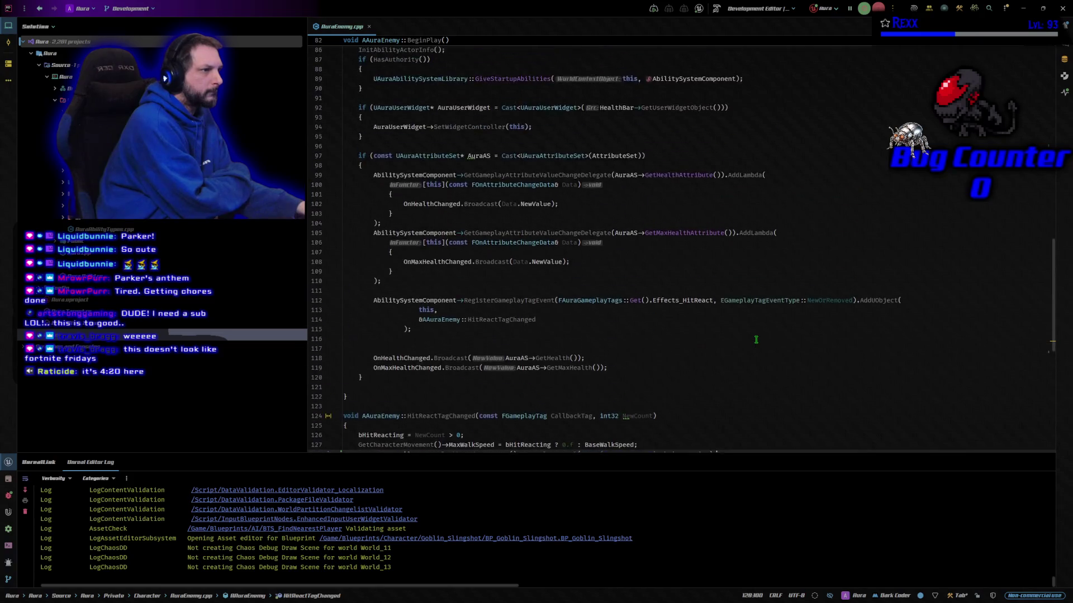
{"action": "scroll", "coordinate": [757, 339], "scroll_direction": "up", "scroll_amount": 9}
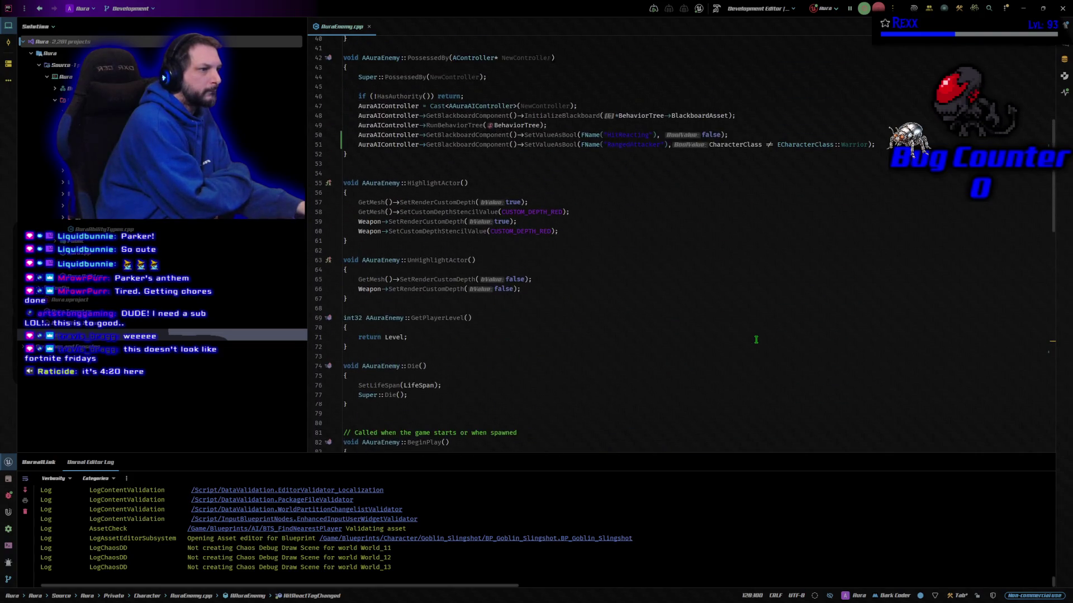
{"action": "scroll", "coordinate": [756, 340], "scroll_direction": "up", "scroll_amount": 4}
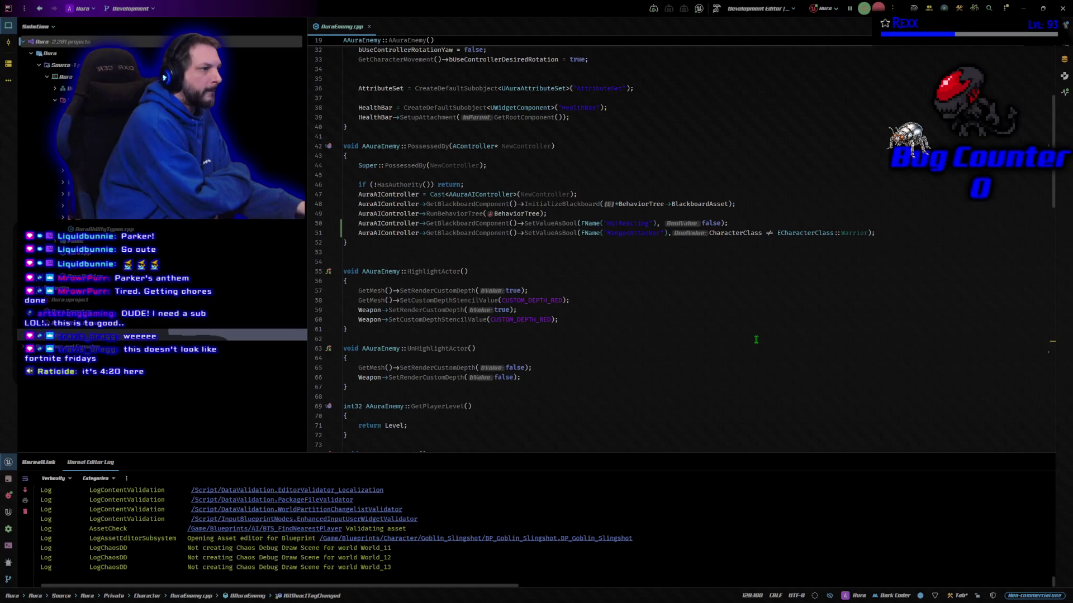
{"action": "left_click", "coordinate": [891, 262]}
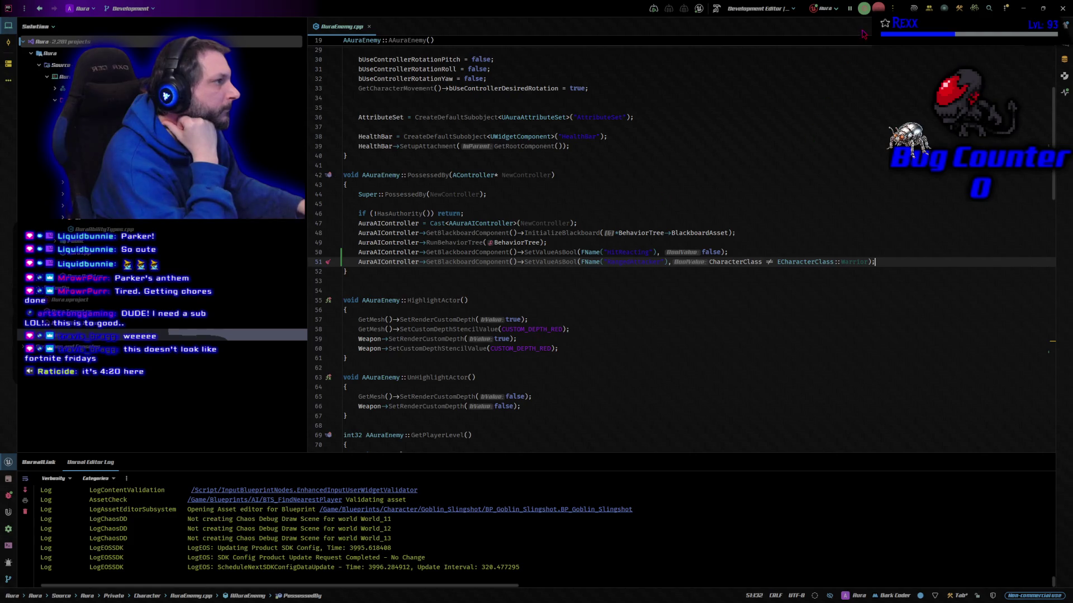
{"action": "key", "text": "alt+Tab"}
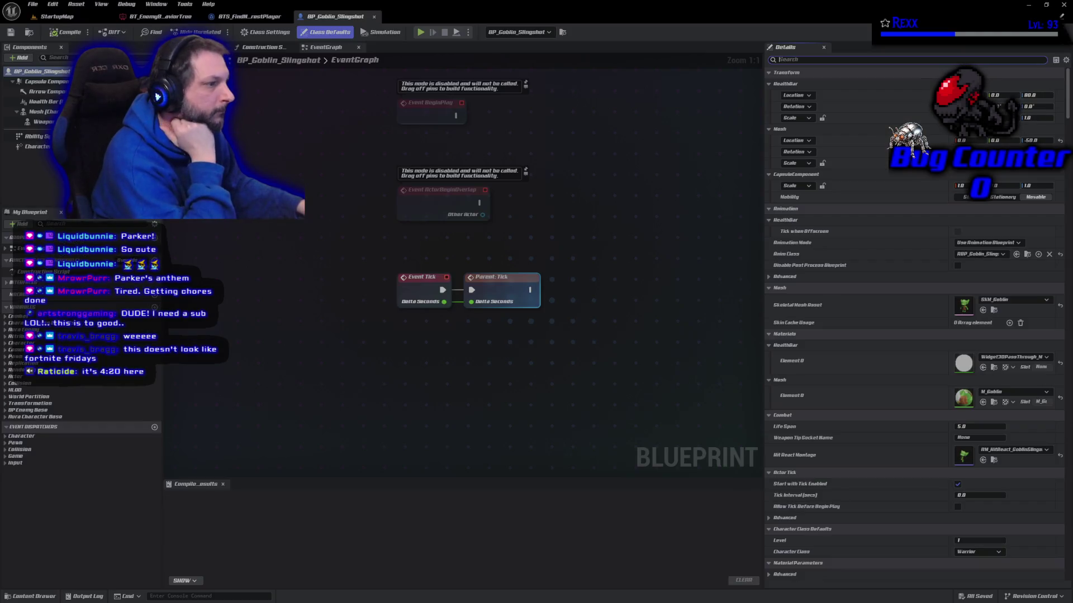
Step: Set a breakpoint on line 51 of PossessedBy and start Play in Unreal to hit it
{"action": "key", "text": "alt+Tab"}
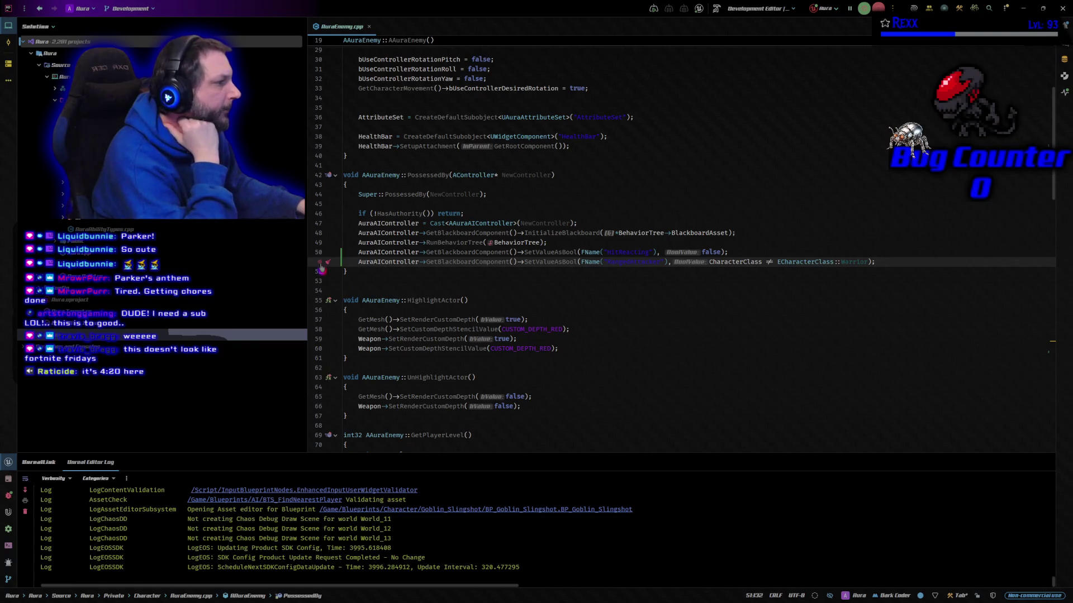
{"action": "left_click", "coordinate": [322, 266]}
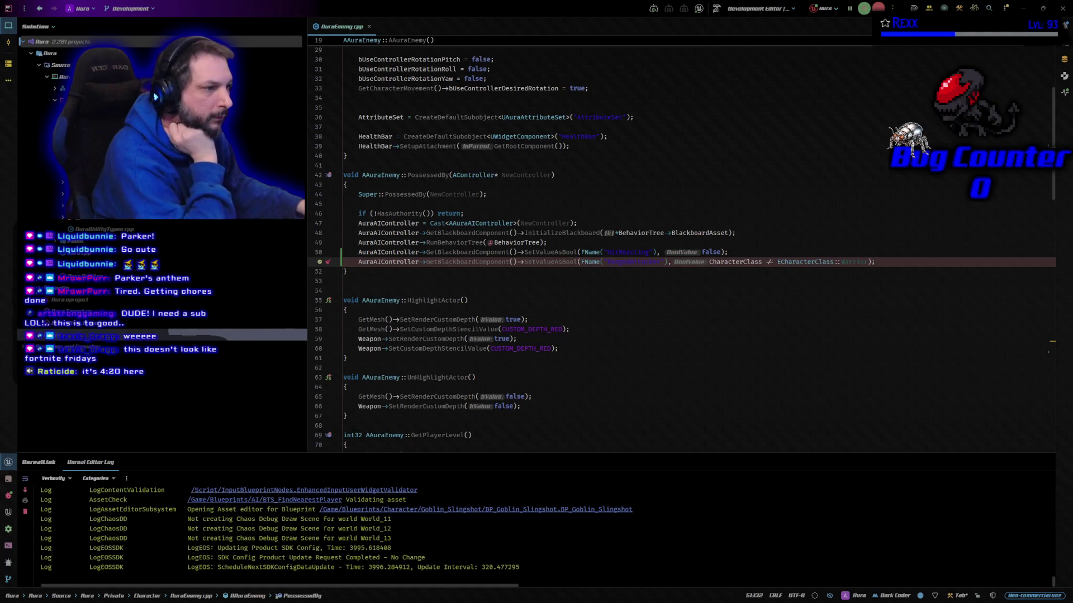
{"action": "key", "text": "alt+Tab"}
{"action": "left_click", "coordinate": [422, 33]}
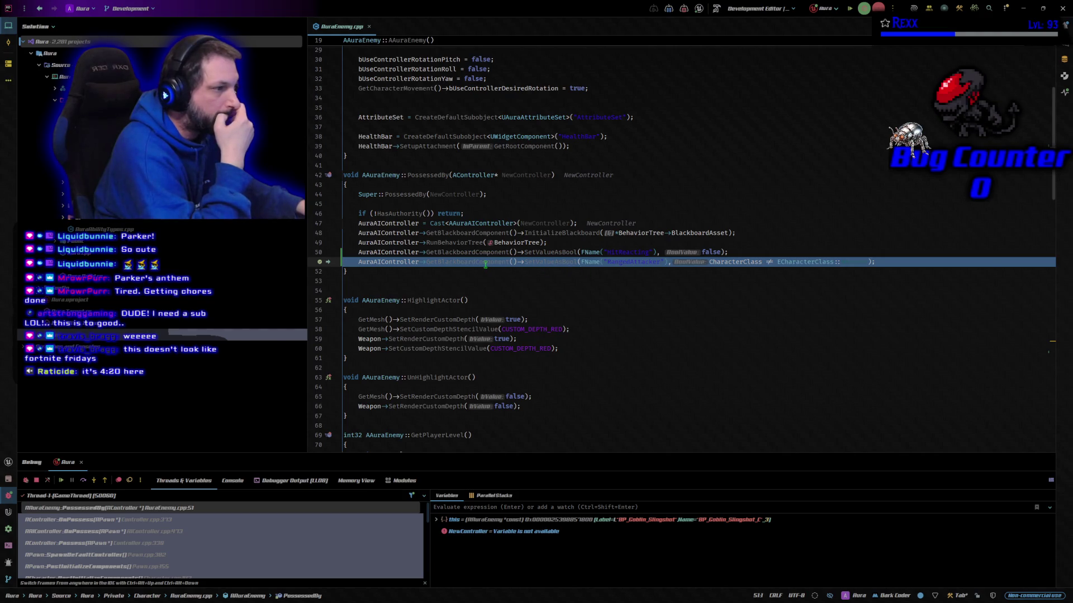
Step: Examine the halted PossessedBy code and debugger values around the RangedAttacker line
{"action": "mouse_move", "coordinate": [541, 262]}
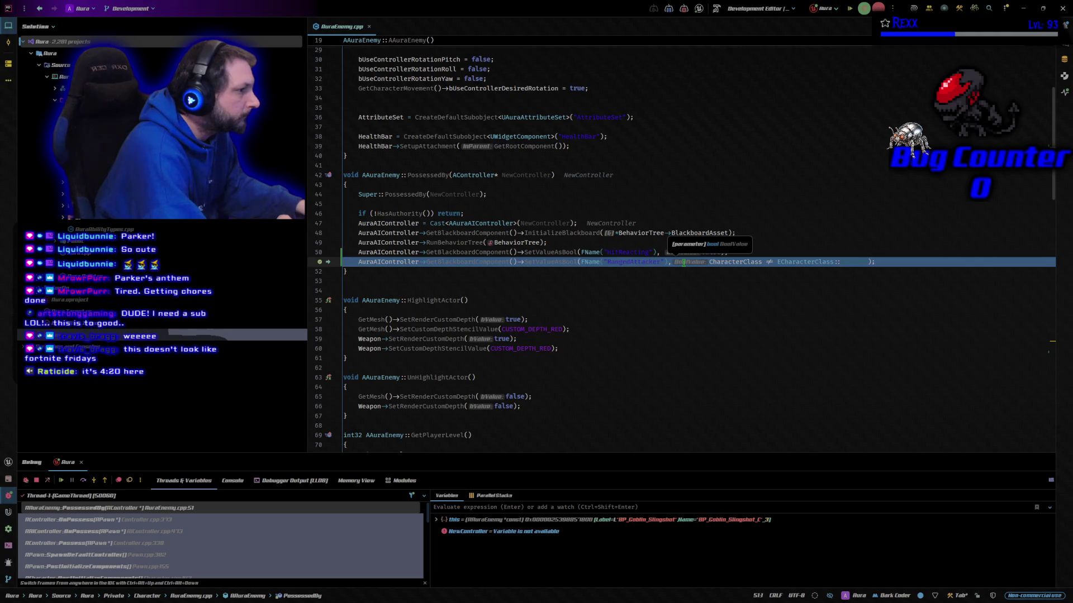
{"action": "scroll", "coordinate": [677, 313], "scroll_direction": "down", "scroll_amount": 2}
{"action": "scroll", "coordinate": [677, 339], "scroll_direction": "down", "scroll_amount": 5}
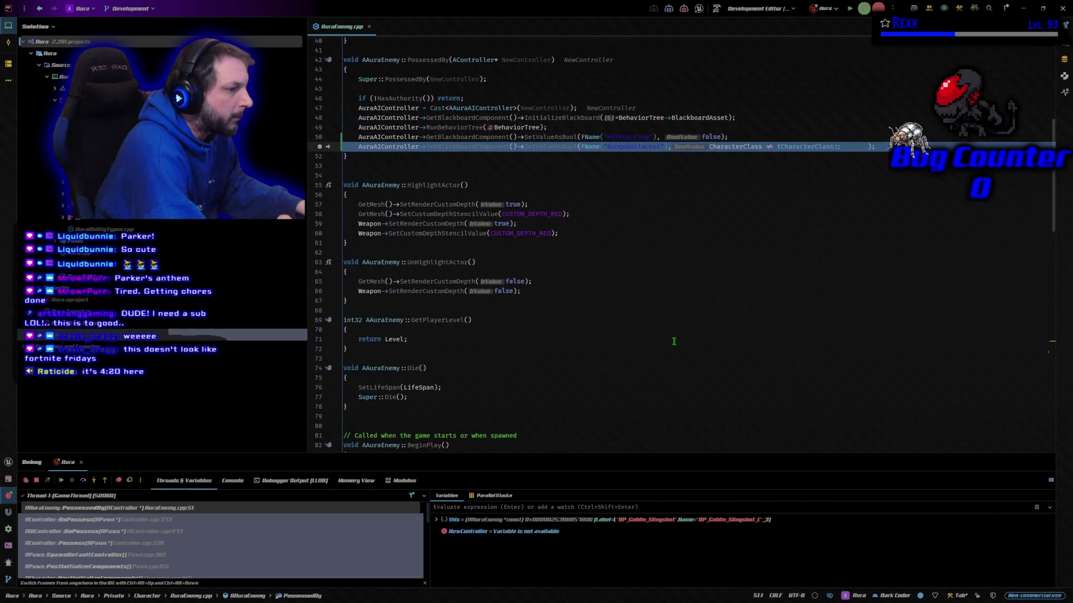
{"action": "scroll", "coordinate": [674, 342], "scroll_direction": "down", "scroll_amount": 9}
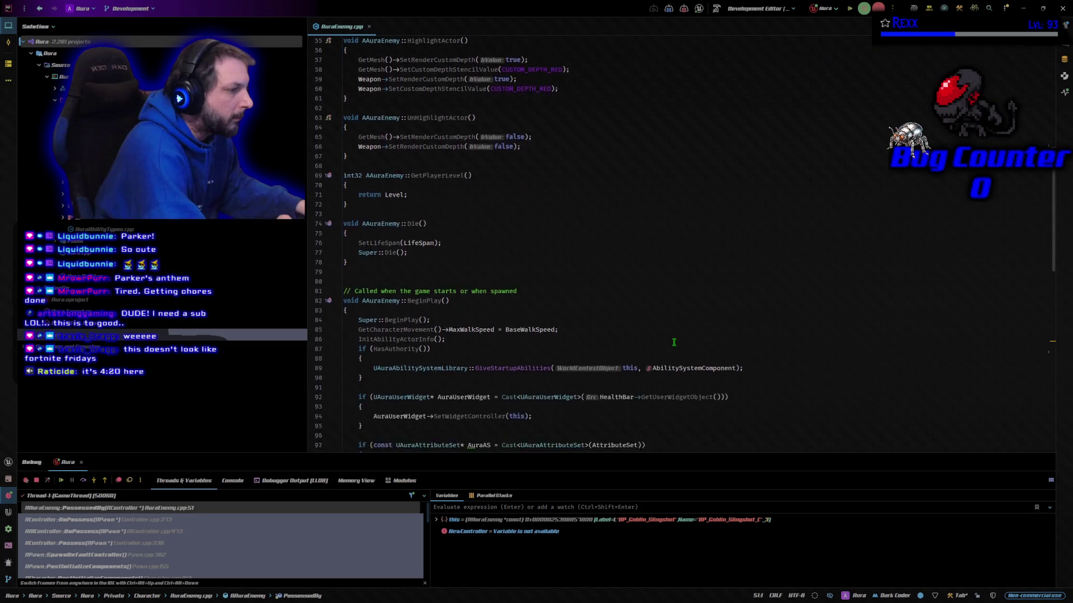
{"action": "scroll", "coordinate": [674, 342], "scroll_direction": "down", "scroll_amount": 12}
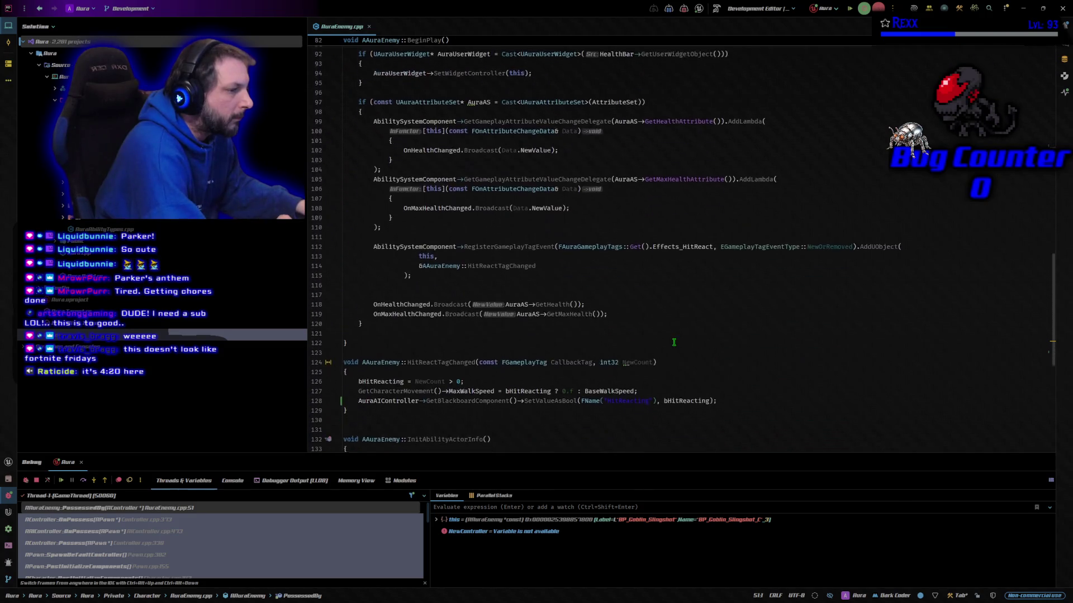
{"action": "scroll", "coordinate": [673, 341], "scroll_direction": "down", "scroll_amount": 3}
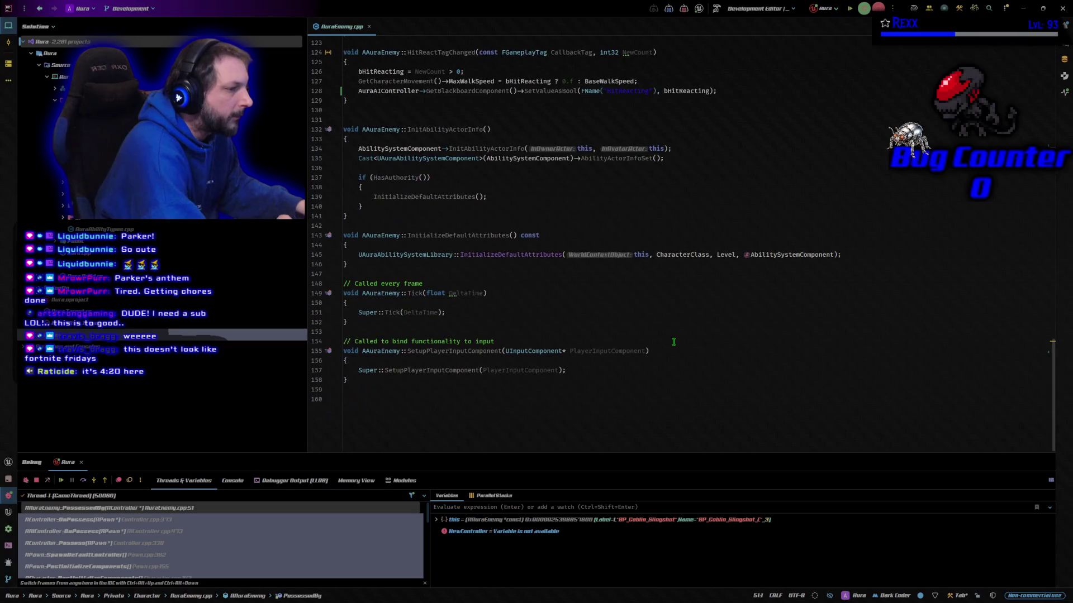
{"action": "scroll", "coordinate": [674, 341], "scroll_direction": "up", "scroll_amount": 7}
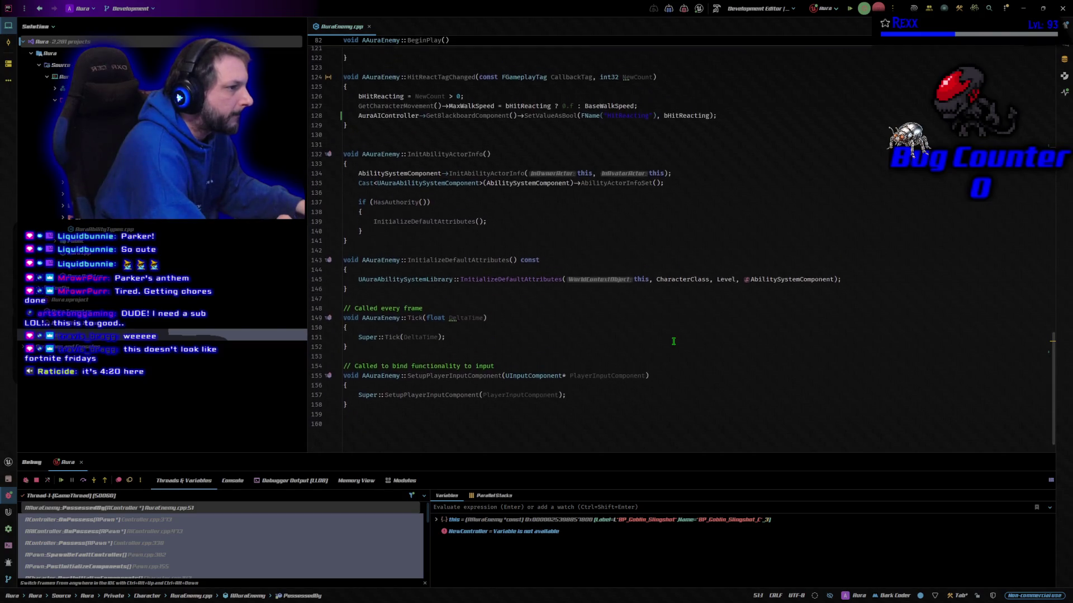
{"action": "mouse_move", "coordinate": [577, 297]}
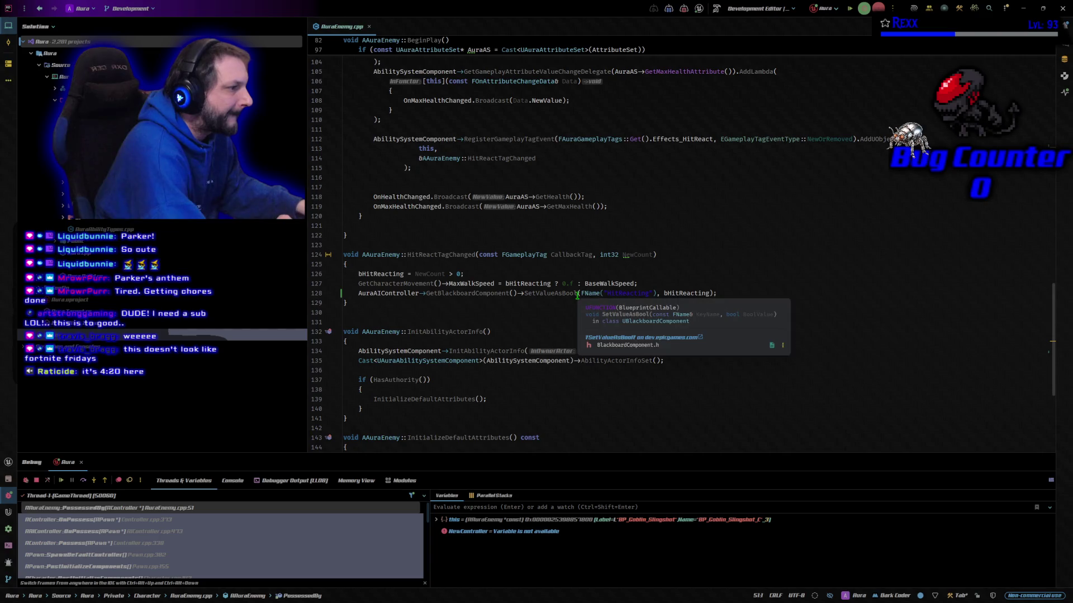
{"action": "mouse_move", "coordinate": [686, 293]}
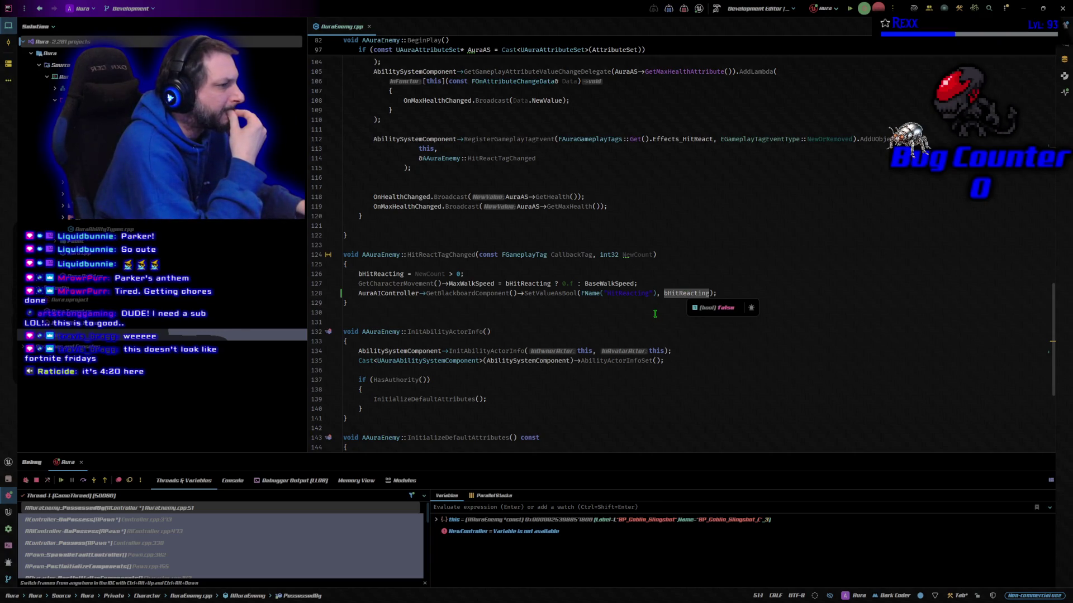
{"action": "scroll", "coordinate": [661, 327], "scroll_direction": "up", "scroll_amount": 10}
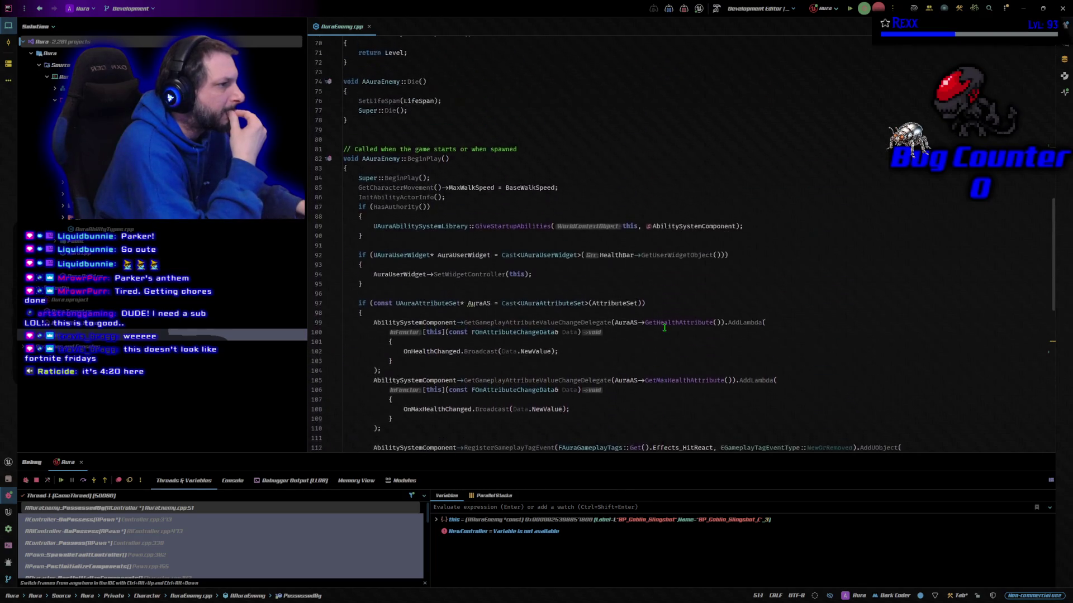
{"action": "scroll", "coordinate": [664, 327], "scroll_direction": "up", "scroll_amount": 6}
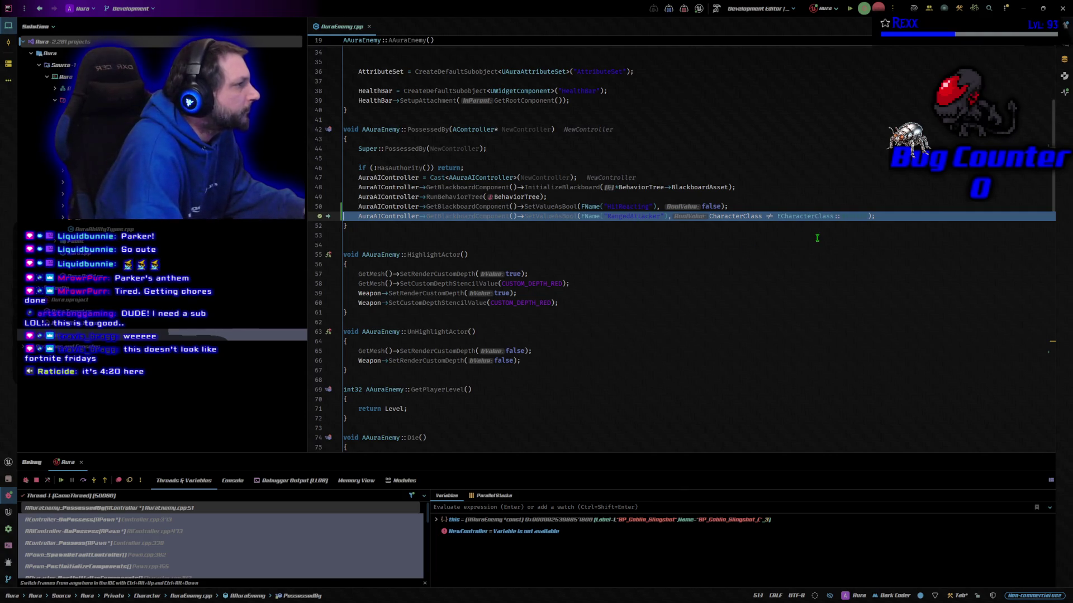
Step: Disable the line 51 breakpoint, resume the game, walk briefly, then stop the playtest
{"action": "left_click", "coordinate": [320, 218]}
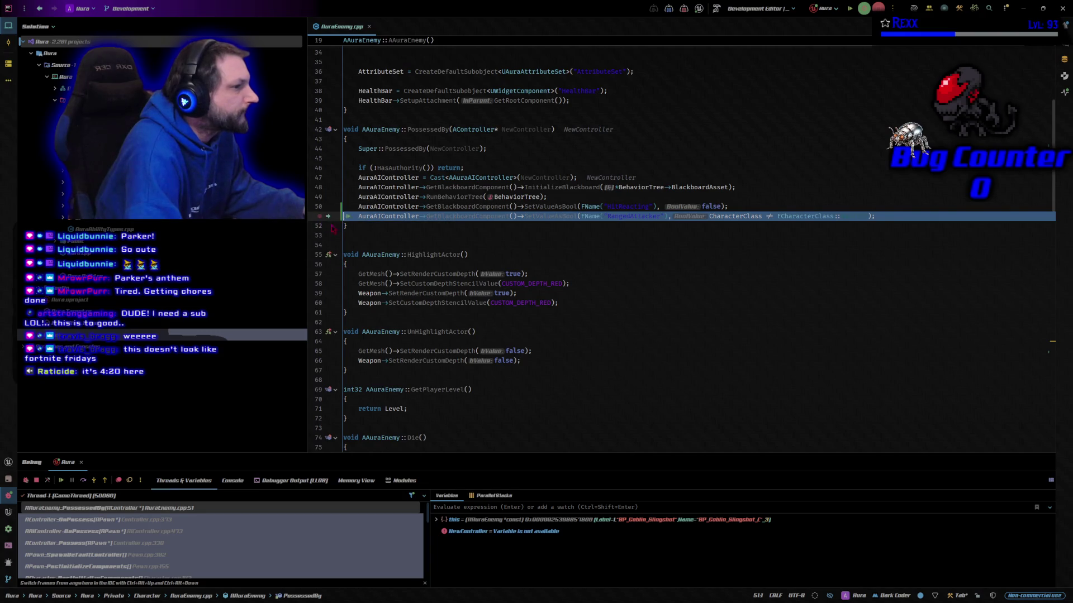
{"action": "left_click", "coordinate": [849, 9]}
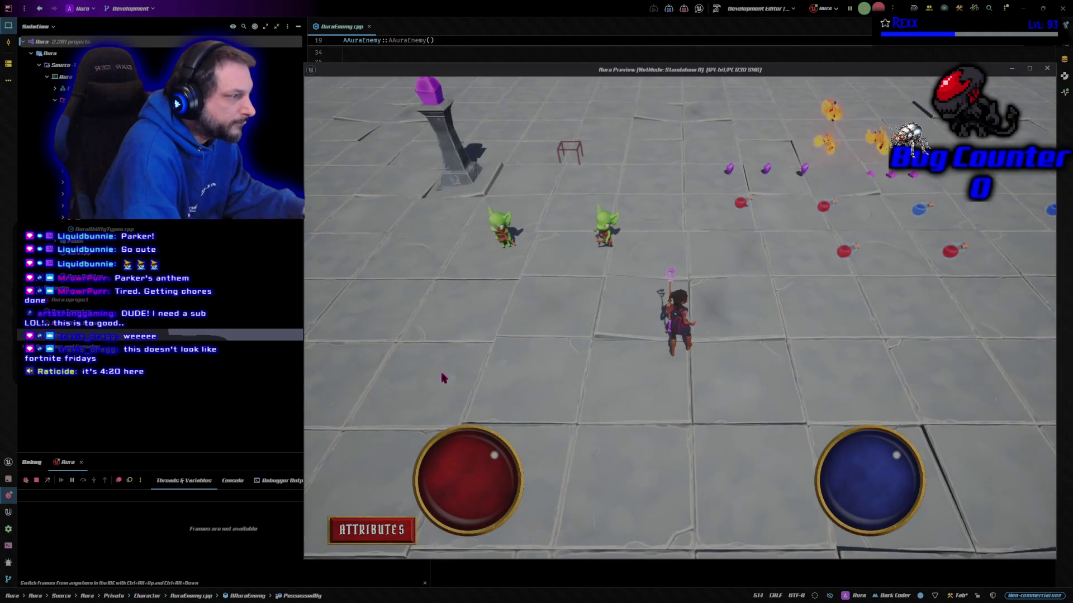
{"action": "left_click", "coordinate": [692, 423]}
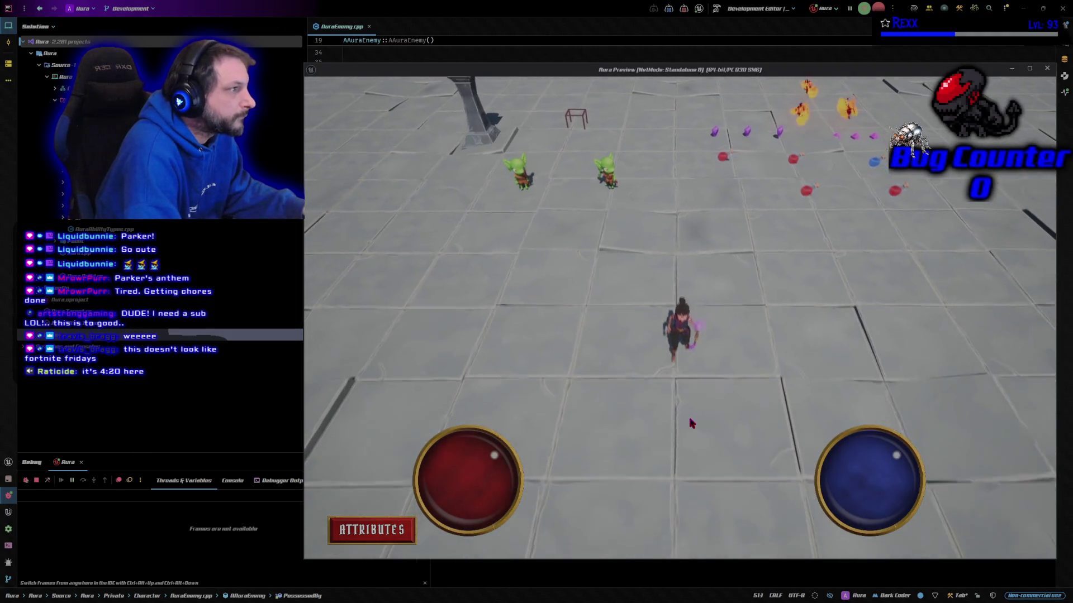
{"action": "mouse_move", "coordinate": [841, 72]}
{"action": "left_mouse_down"}
{"action": "mouse_move", "coordinate": [820, 235]}
{"action": "mouse_move", "coordinate": [669, 63]}
{"action": "mouse_move", "coordinate": [657, 33]}
{"action": "left_mouse_up"}
{"action": "key", "text": "Escape"}
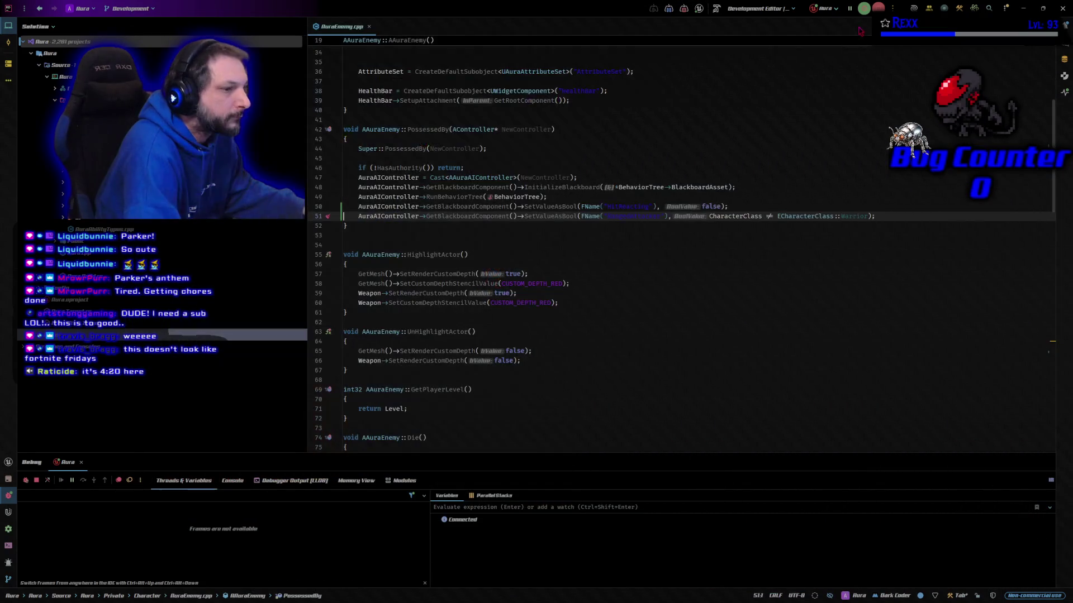
{"action": "key", "text": "alt+Tab"}
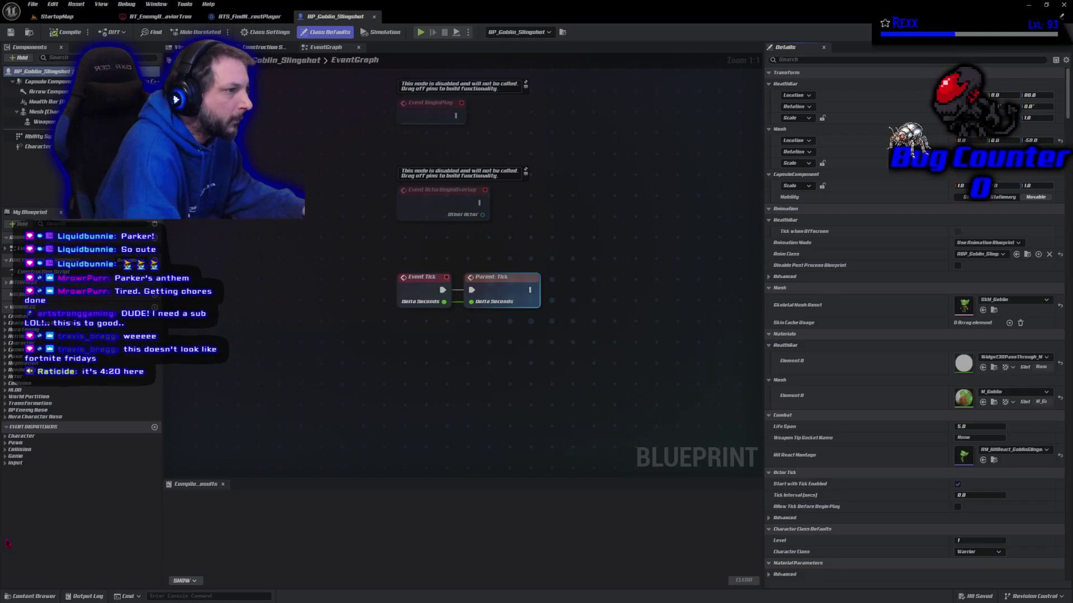
Step: Switch from StartupMap to BT_EnemyBehaviorTree to view its Ranged, Melee and Move To Target branches
{"action": "left_click", "coordinate": [77, 17]}
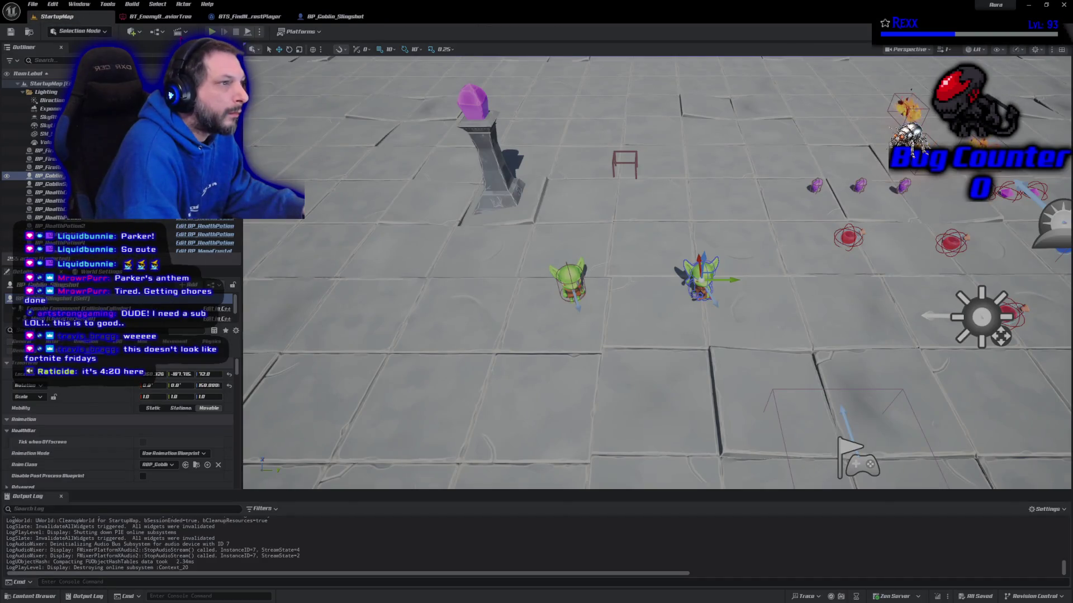
{"action": "left_click", "coordinate": [165, 17]}
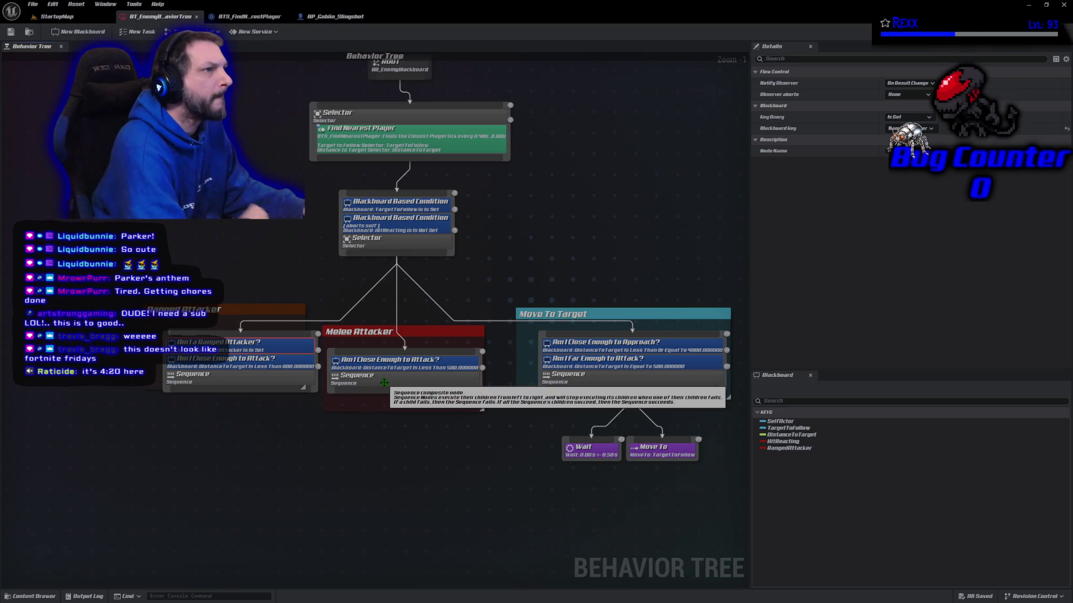
Step: Open Character/Aura/BP_AuraCharacter from the Content Drawer
{"action": "left_click", "coordinate": [47, 596]}
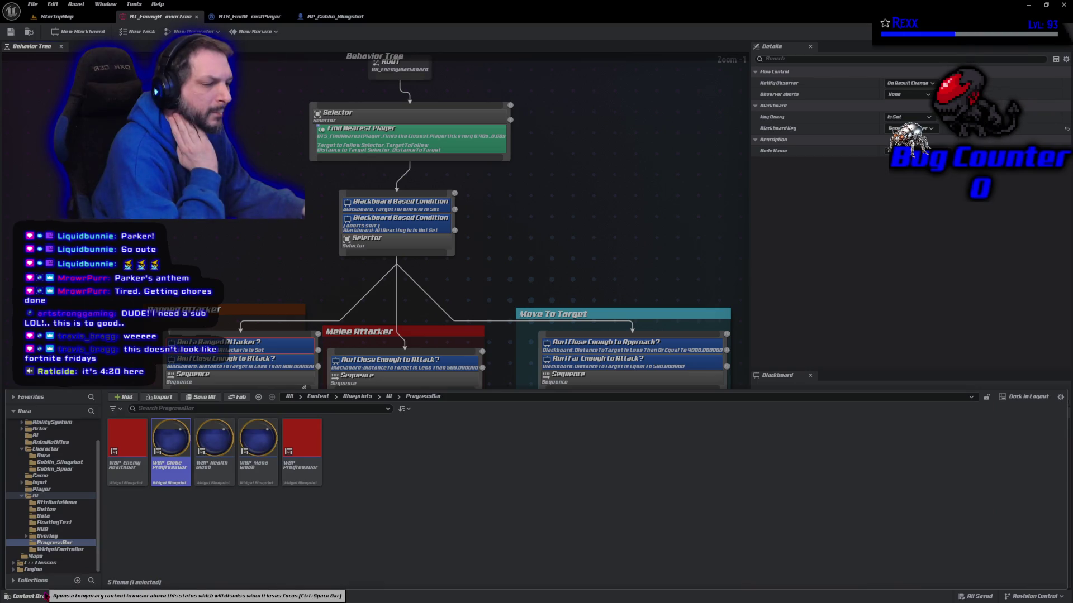
{"action": "scroll", "coordinate": [67, 505], "scroll_direction": "up", "scroll_amount": 2}
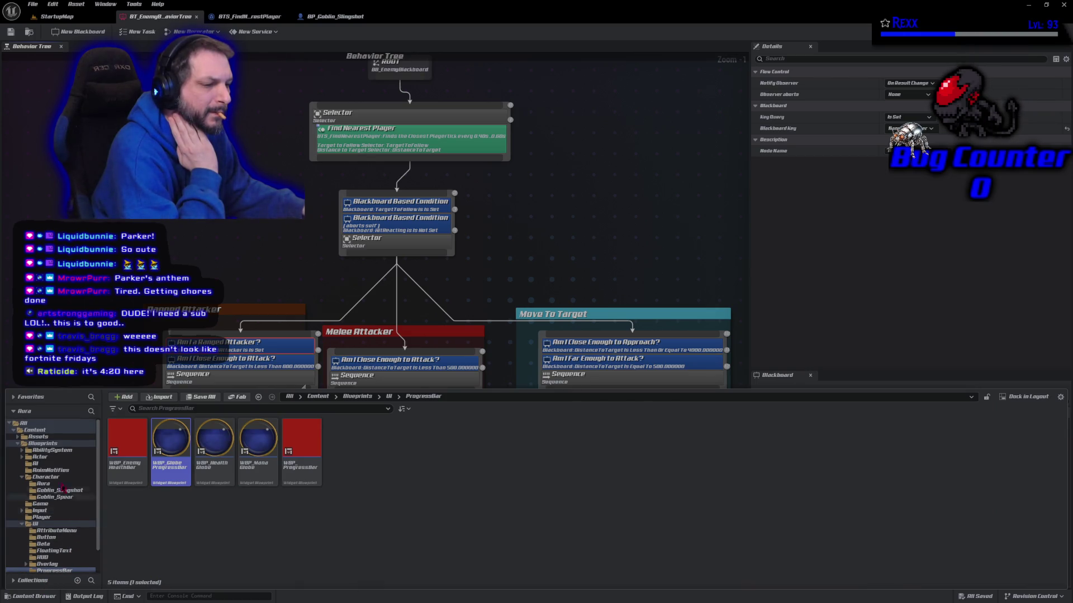
{"action": "left_click", "coordinate": [41, 457]}
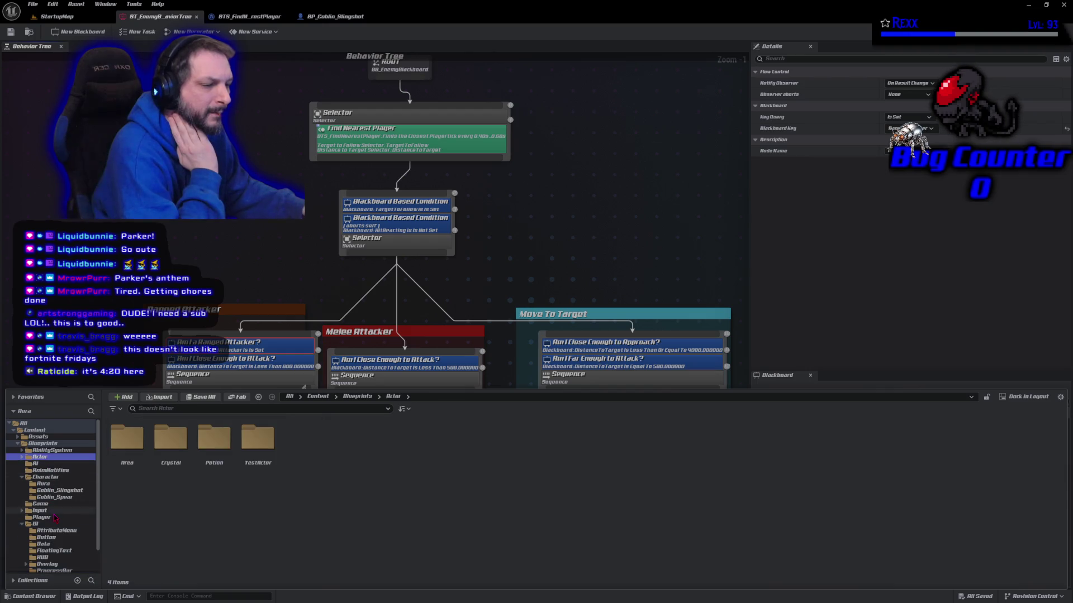
{"action": "left_click", "coordinate": [43, 484]}
{"action": "left_click", "coordinate": [164, 475]}
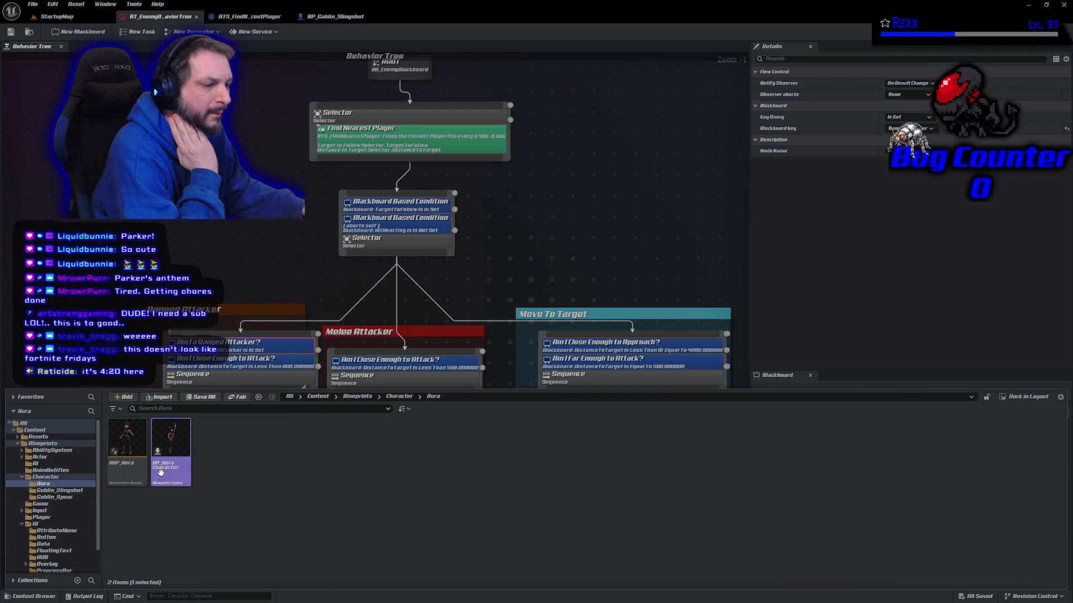
{"action": "double_click", "coordinate": [164, 478]}
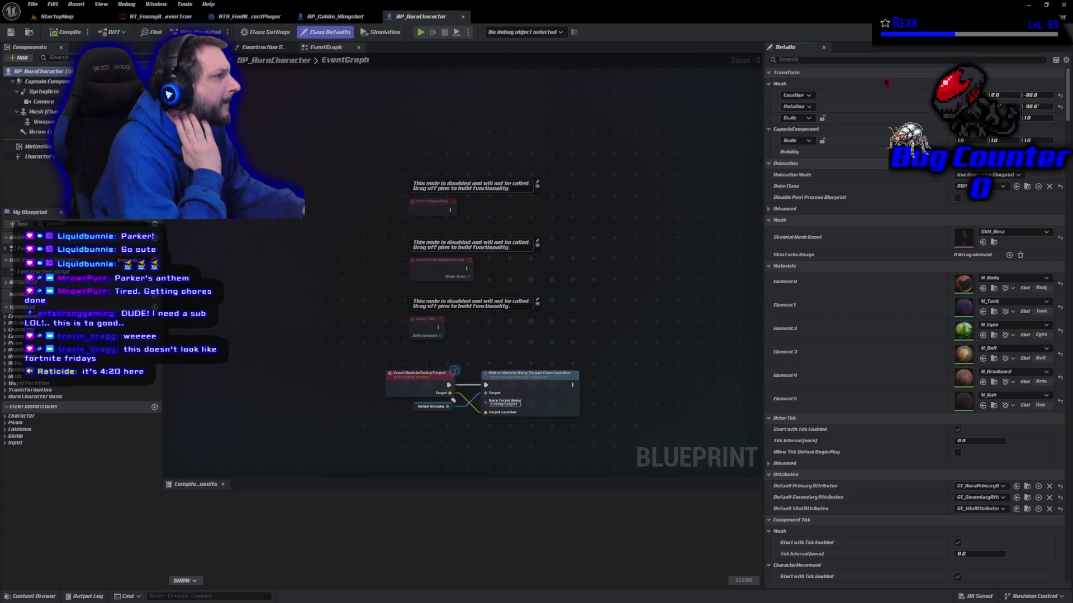
Step: Search its Details for 'tags', then close the blueprint and return to StartupMap
{"action": "left_click", "coordinate": [809, 60]}
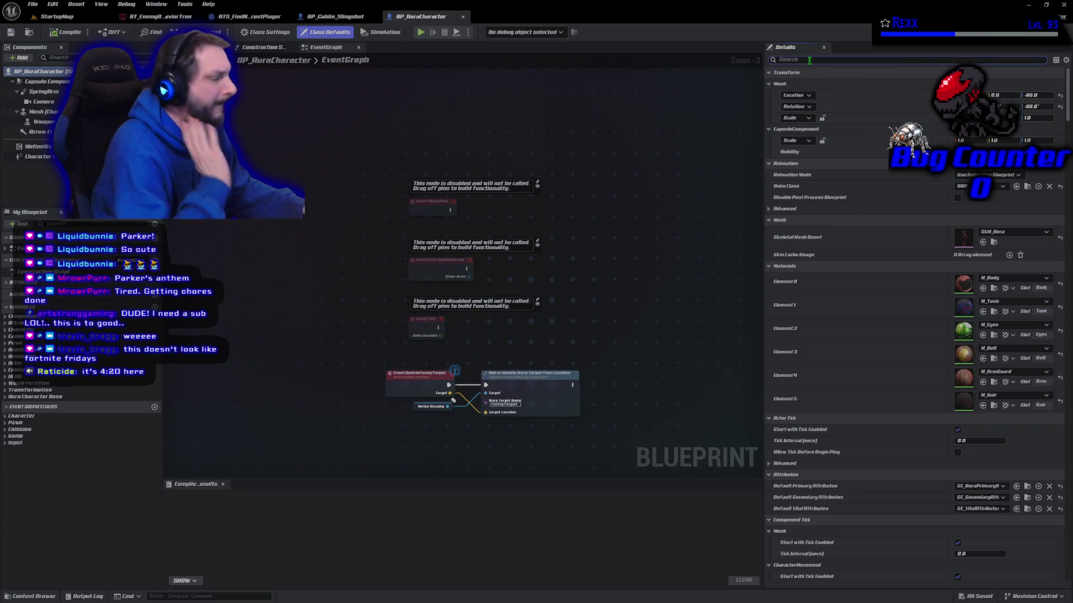
{"action": "type", "text": "tags"}
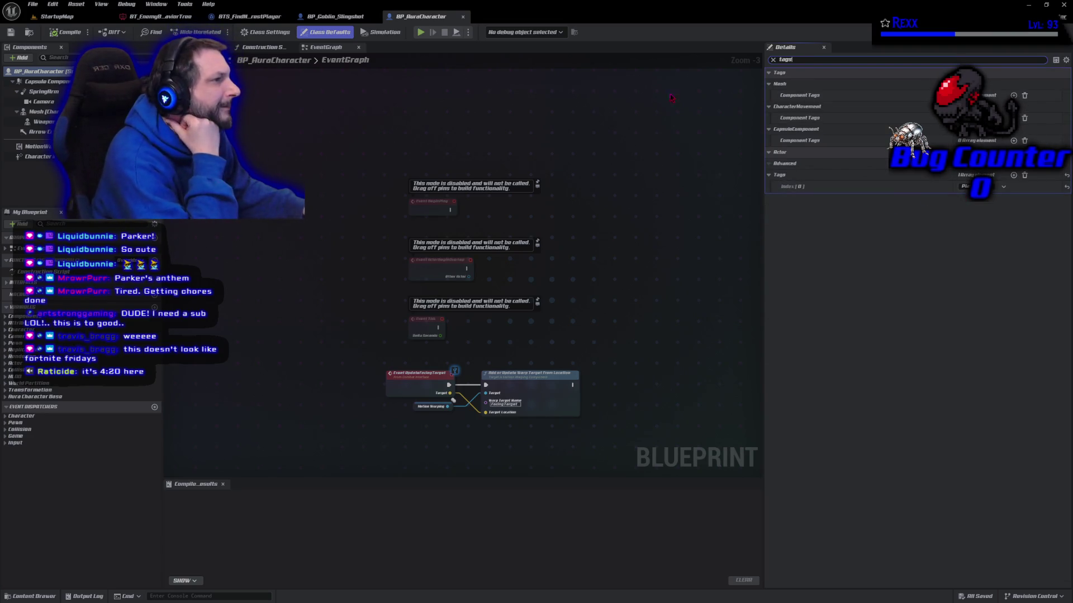
{"action": "left_click", "coordinate": [463, 17]}
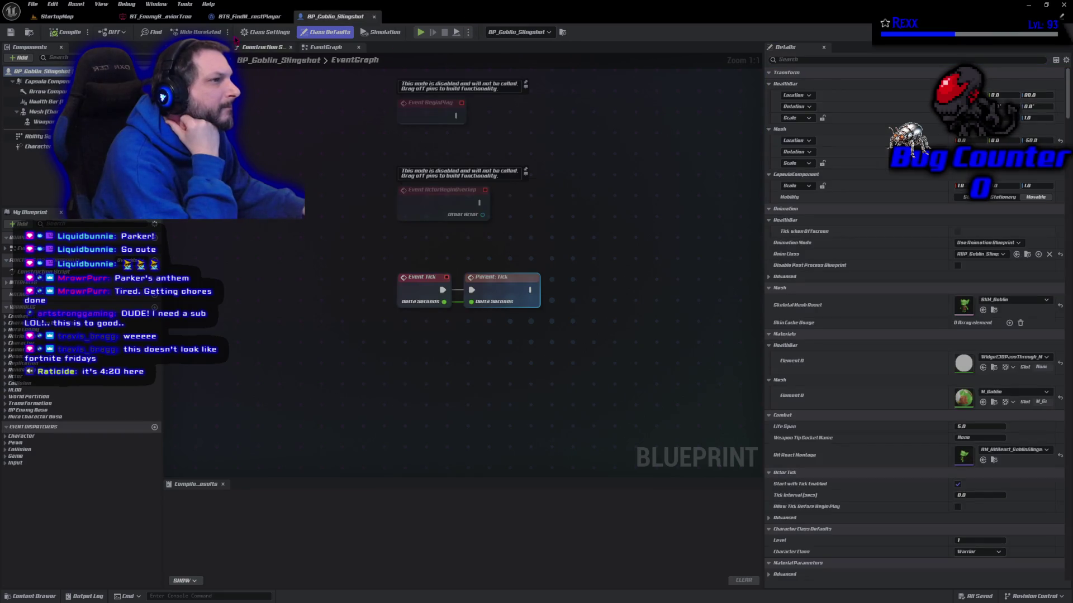
{"action": "left_click", "coordinate": [56, 16]}
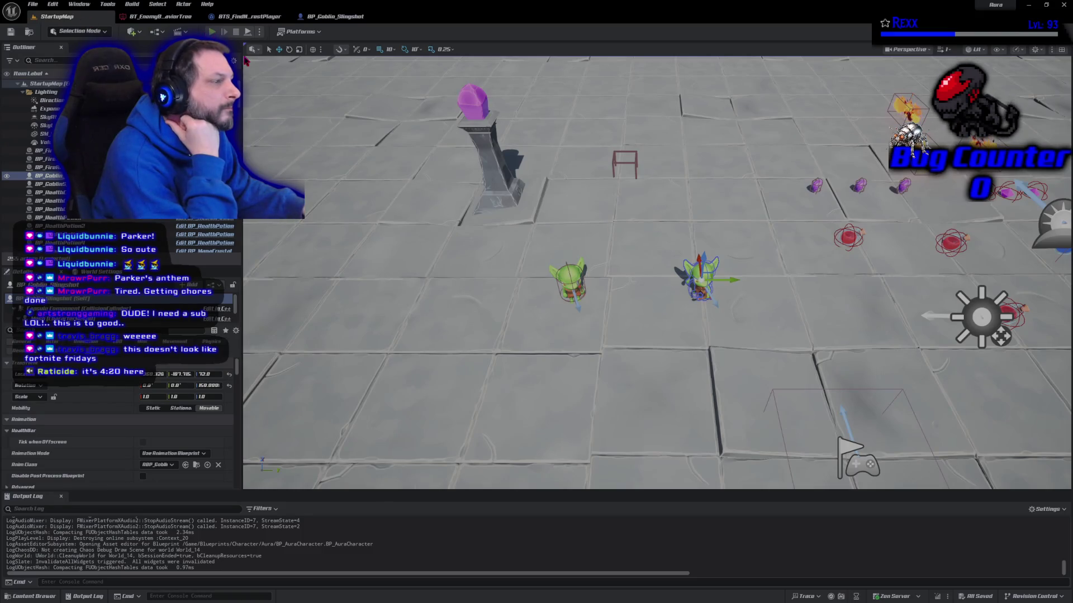
Step: Start Play and view the live BT_EnemyBehaviorTree and its overall details
{"action": "left_click", "coordinate": [212, 32]}
{"action": "left_click", "coordinate": [167, 18]}
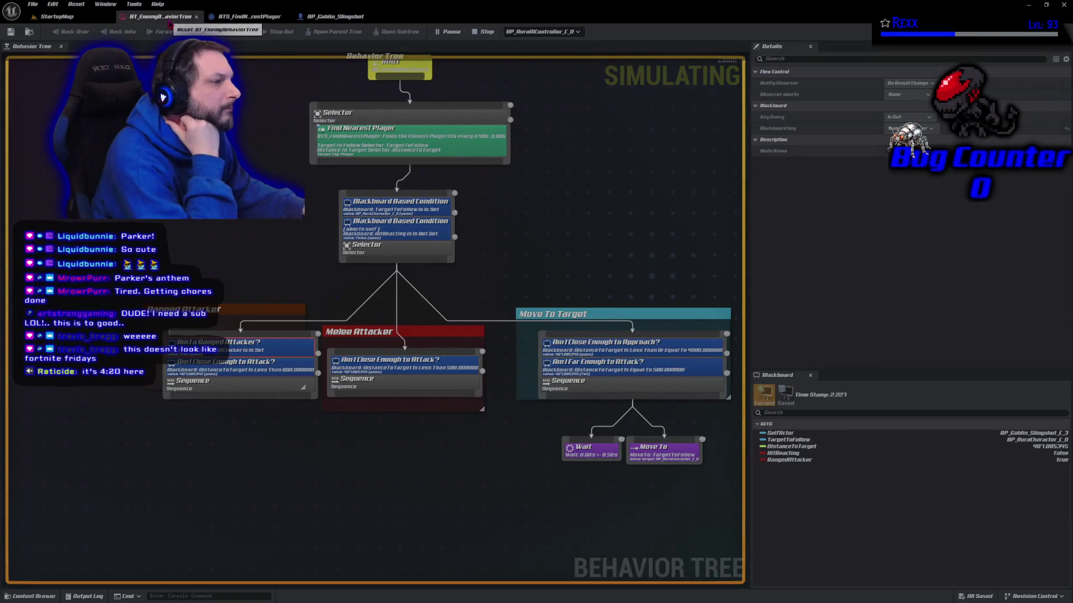
{"action": "mouse_move", "coordinate": [478, 468]}
{"action": "left_mouse_down"}
{"action": "mouse_move", "coordinate": [419, 491]}
{"action": "mouse_move", "coordinate": [424, 483]}
{"action": "left_mouse_up"}
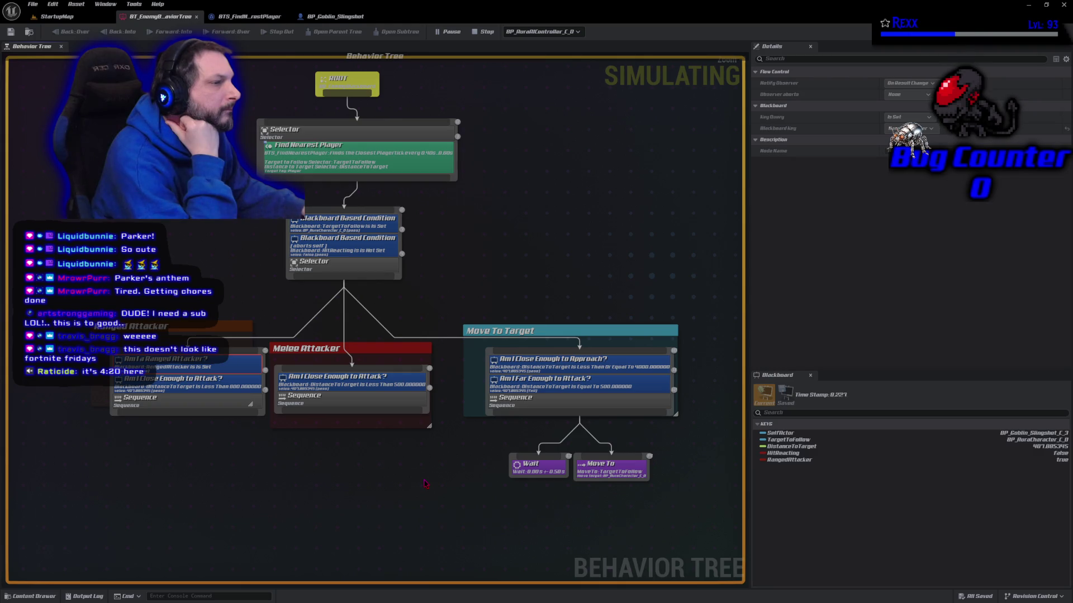
{"action": "left_click", "coordinate": [425, 484]}
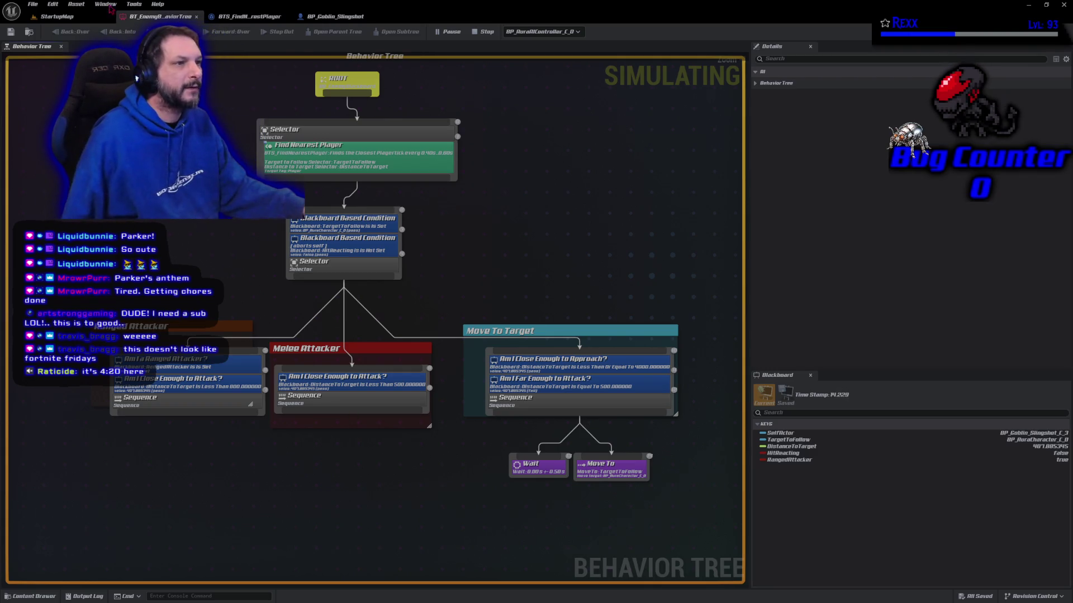
{"action": "left_click", "coordinate": [57, 15]}
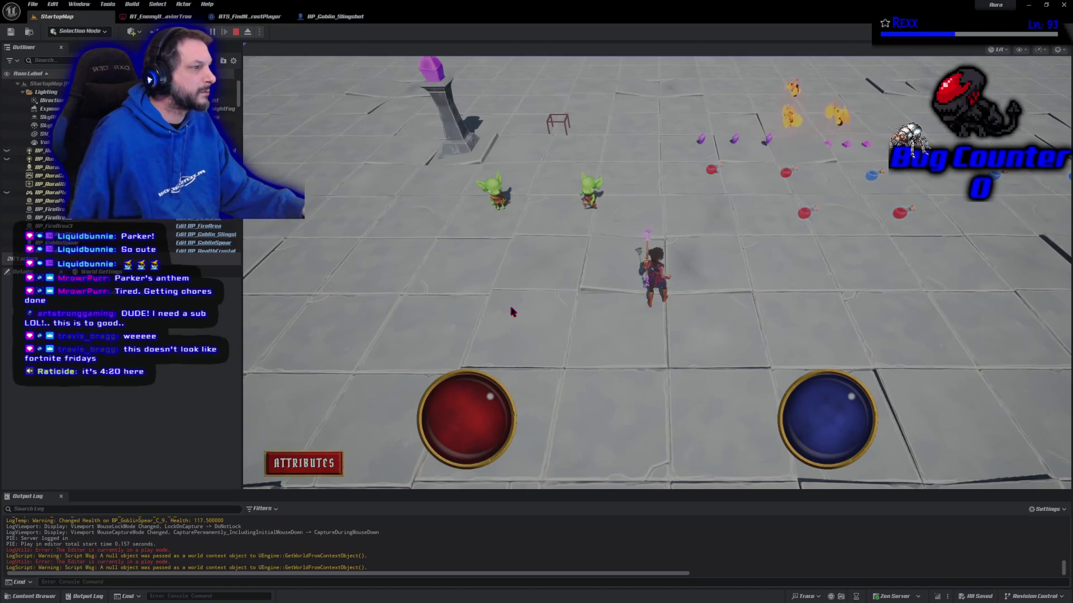
{"action": "left_click", "coordinate": [151, 16]}
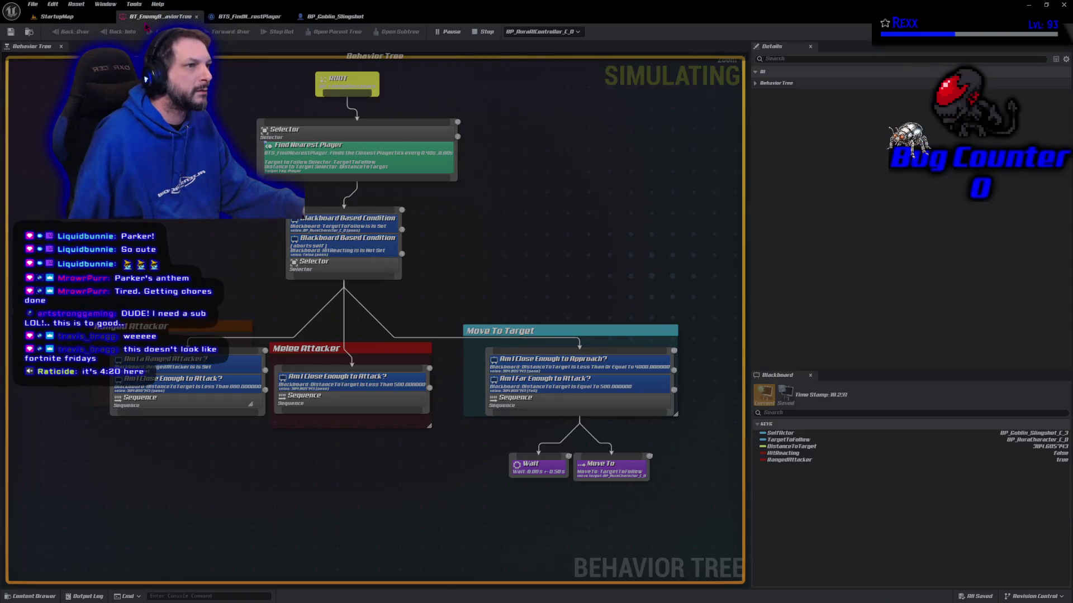
Step: Debug BP_AuraAIController_C_1, inspect the 'Am I Close Enough to Attack?' decorator, then walk toward the goblins
{"action": "right_click", "coordinate": [466, 496]}
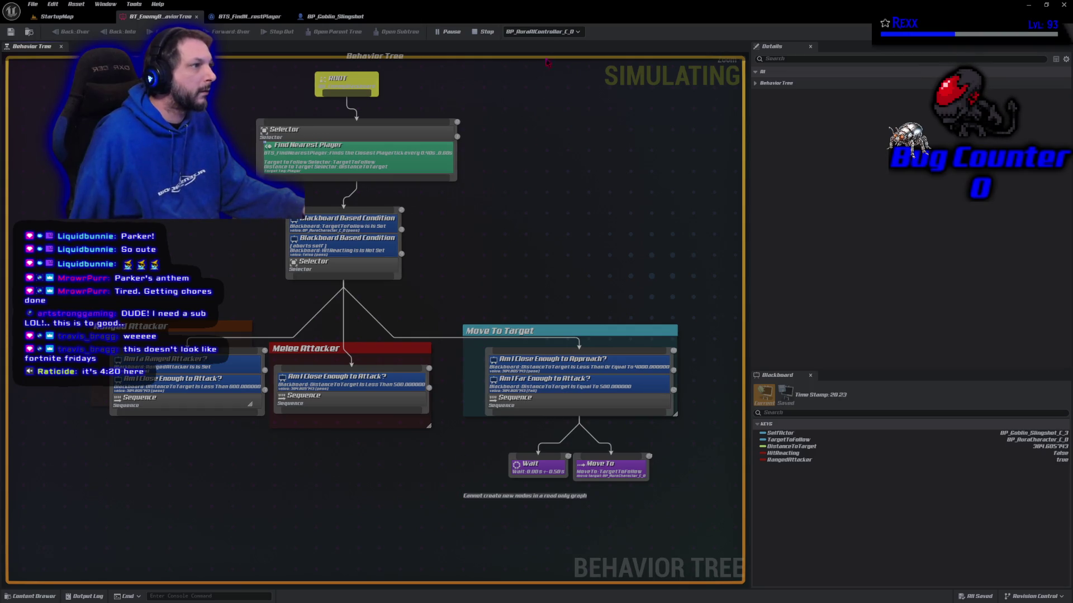
{"action": "left_click", "coordinate": [542, 31]}
{"action": "left_click", "coordinate": [541, 52]}
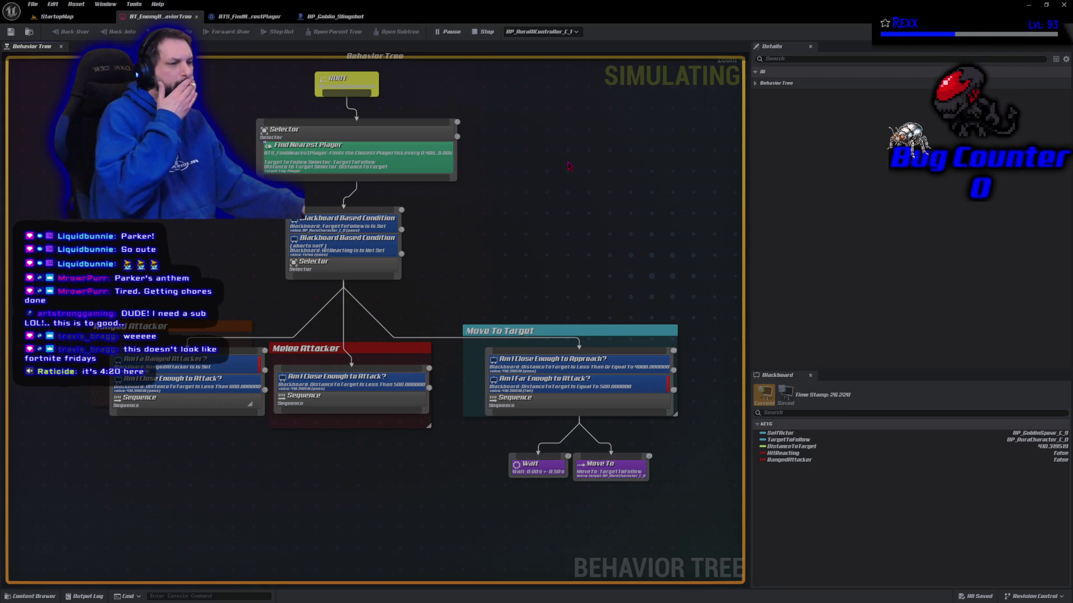
{"action": "left_click", "coordinate": [231, 383]}
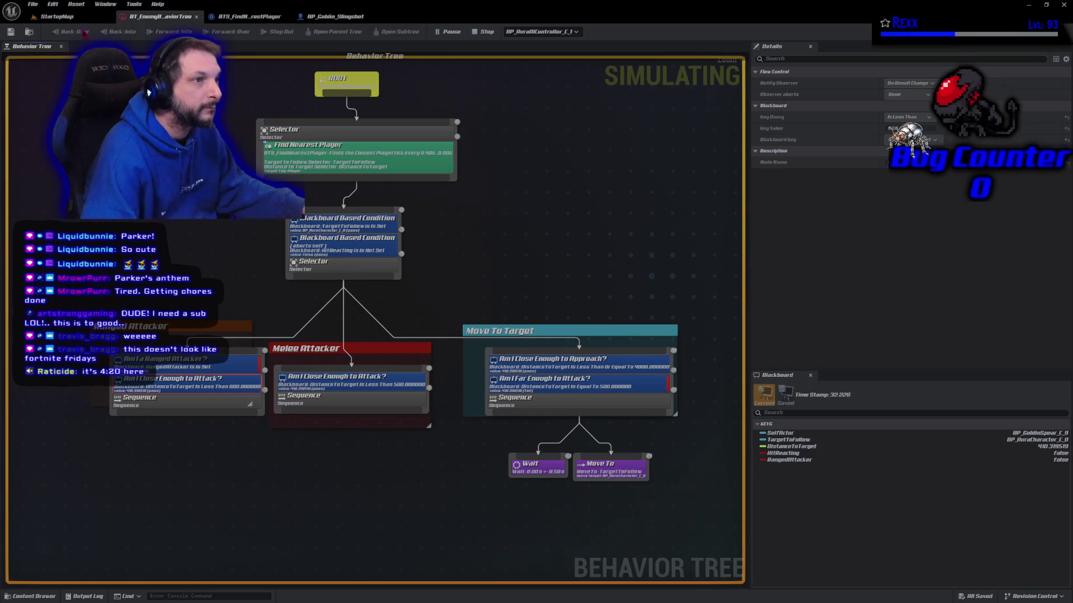
{"action": "left_click", "coordinate": [72, 16]}
{"action": "left_click", "coordinate": [646, 263]}
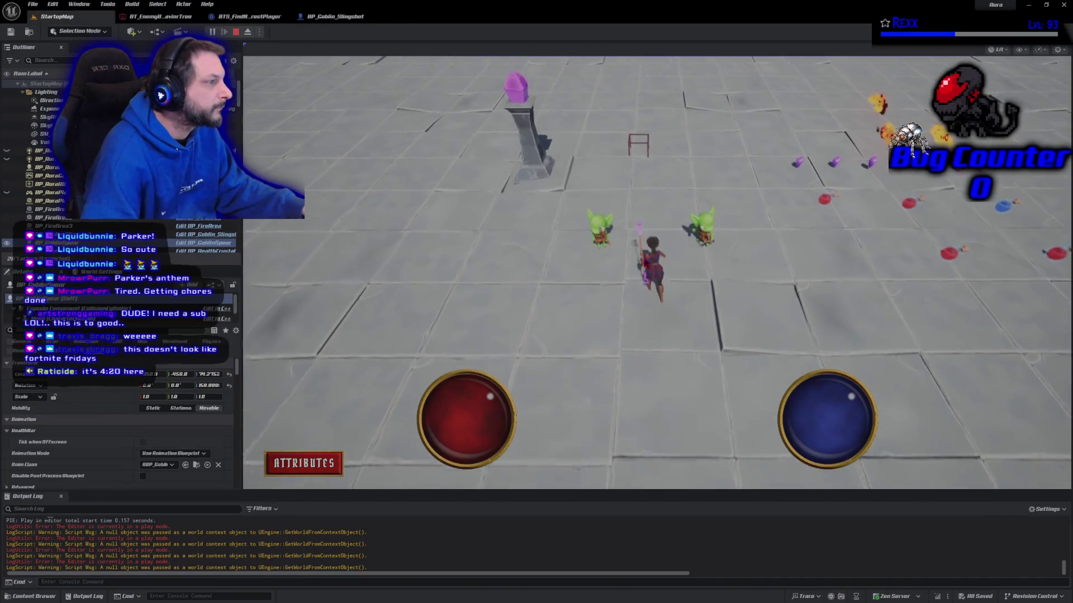
Step: Approach the goblins, hit the left and right ones with fire bolts, then stop playing
{"action": "left_click", "coordinate": [639, 298]}
{"action": "left_click", "coordinate": [561, 313]}
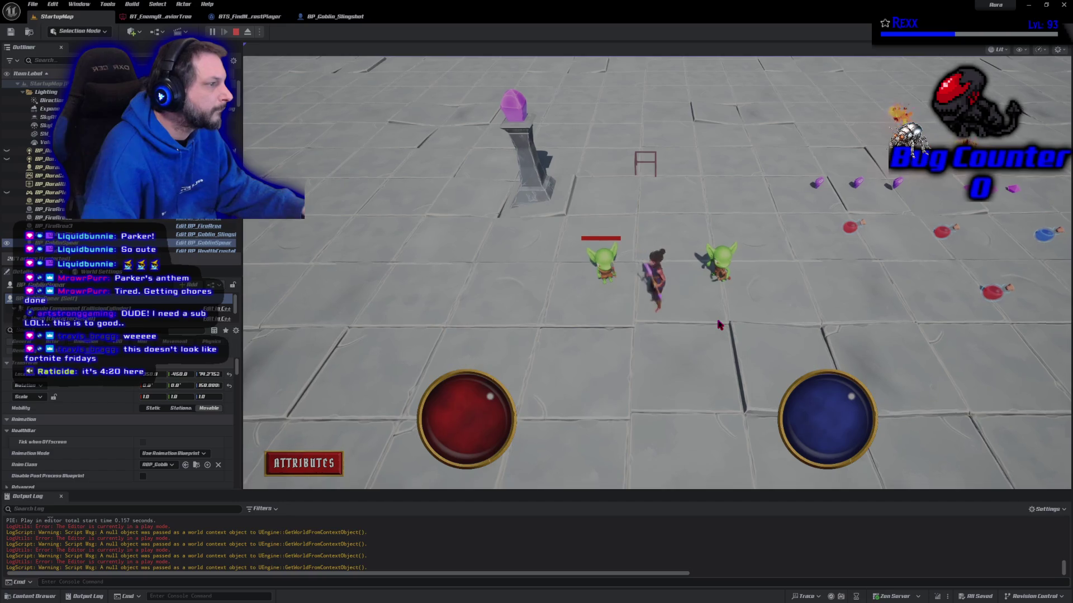
{"action": "left_click", "coordinate": [658, 161]}
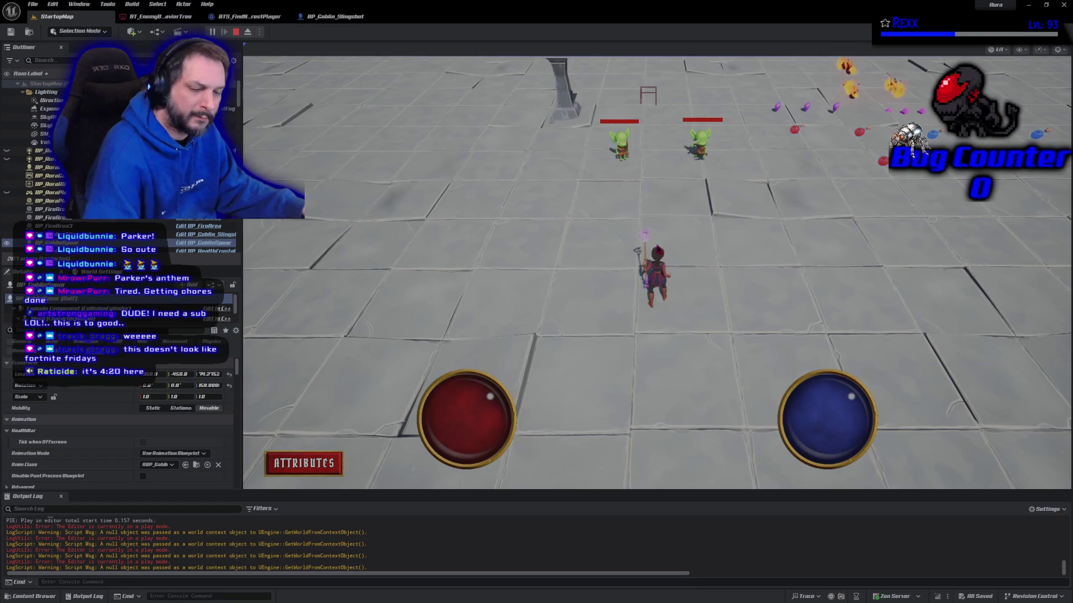
{"action": "key", "text": "Escape"}
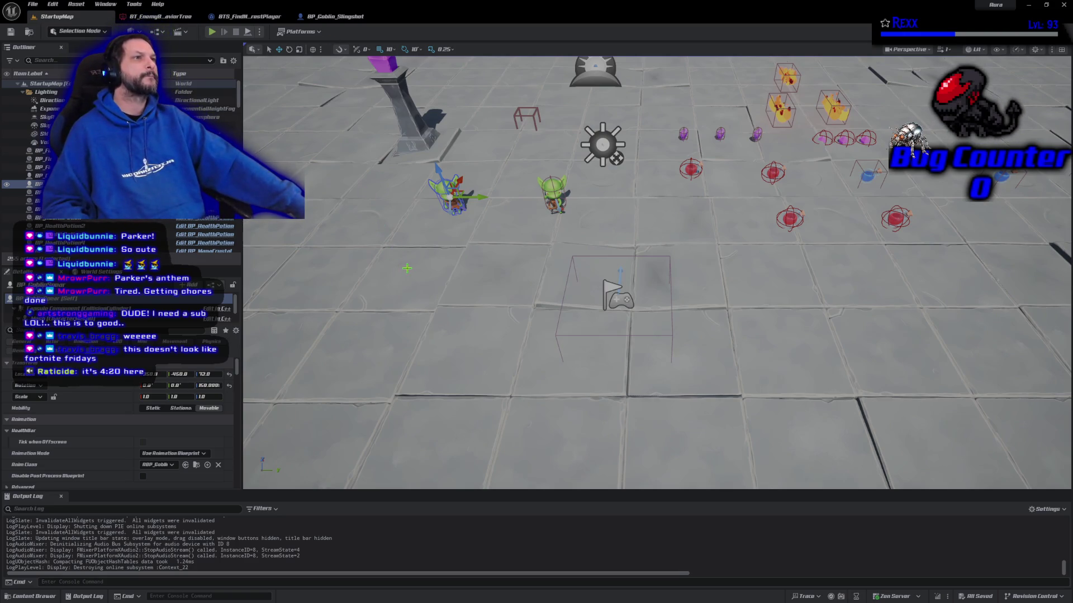
Step: Compare the enemy behavior tree with the BTS_FindNearestPlayer service's event graph
{"action": "left_click", "coordinate": [178, 20]}
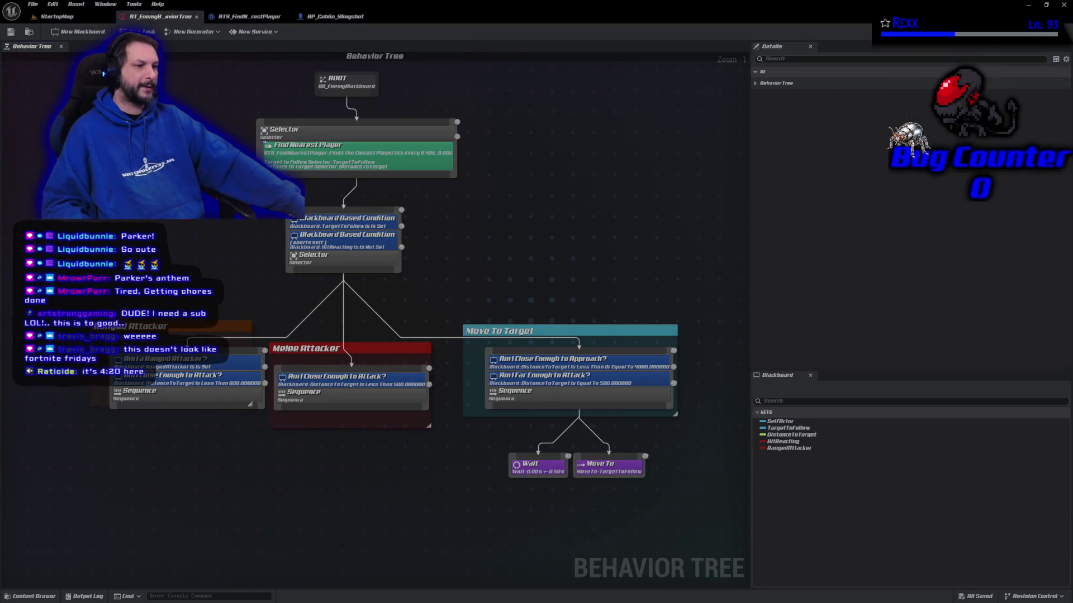
{"action": "left_click", "coordinate": [248, 17]}
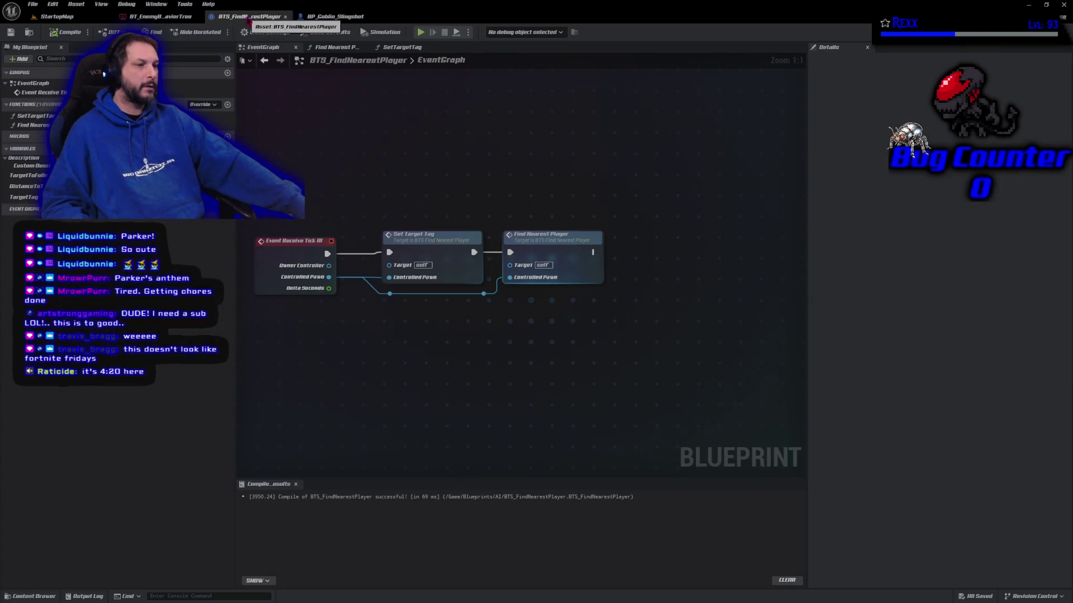
{"action": "left_click", "coordinate": [187, 16]}
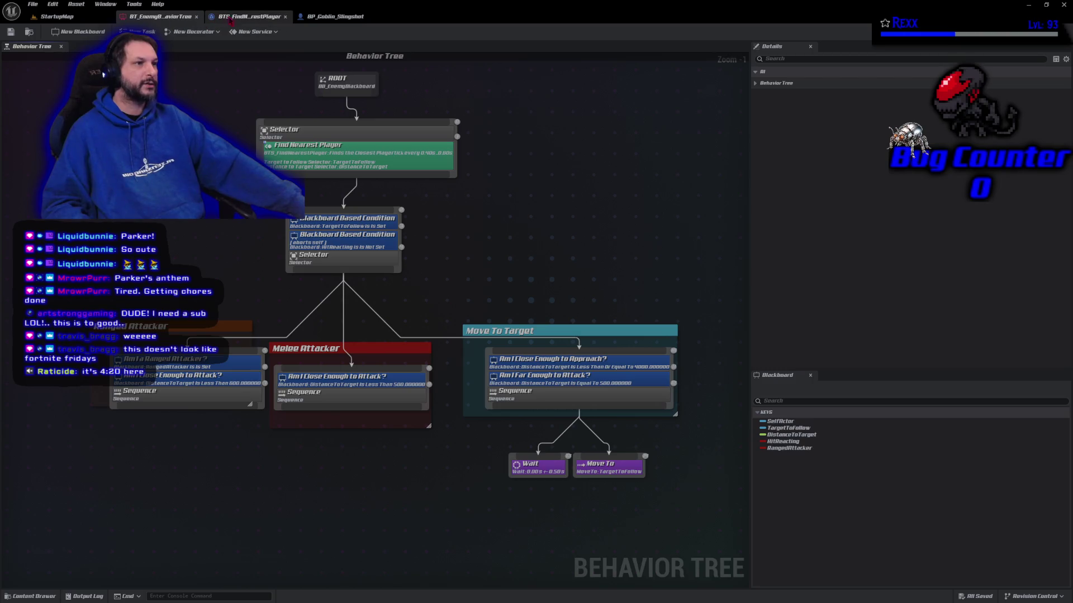
{"action": "left_click", "coordinate": [235, 18]}
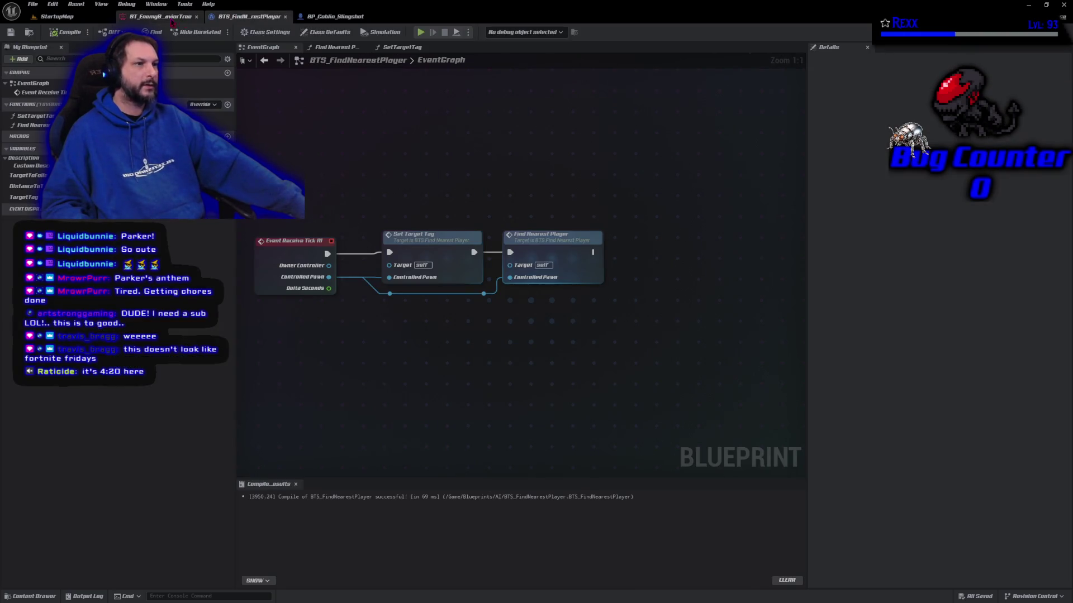
{"action": "left_click", "coordinate": [185, 16]}
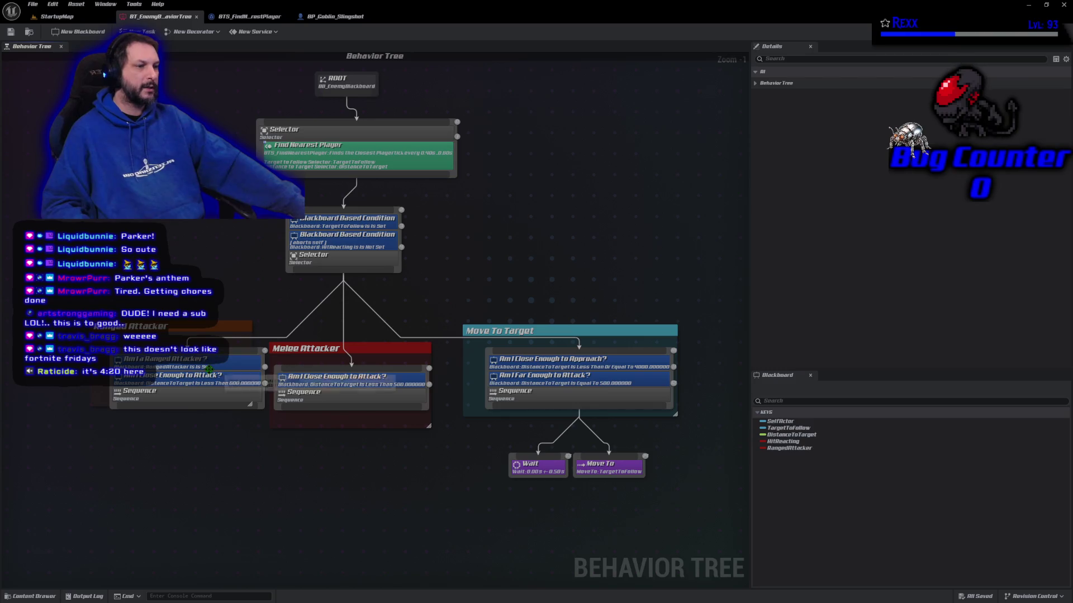
Step: Check the Ranged Attacker, HitReacting and TargetToFollow decorators and the Selector, then start Play In Editor
{"action": "left_click", "coordinate": [209, 366]}
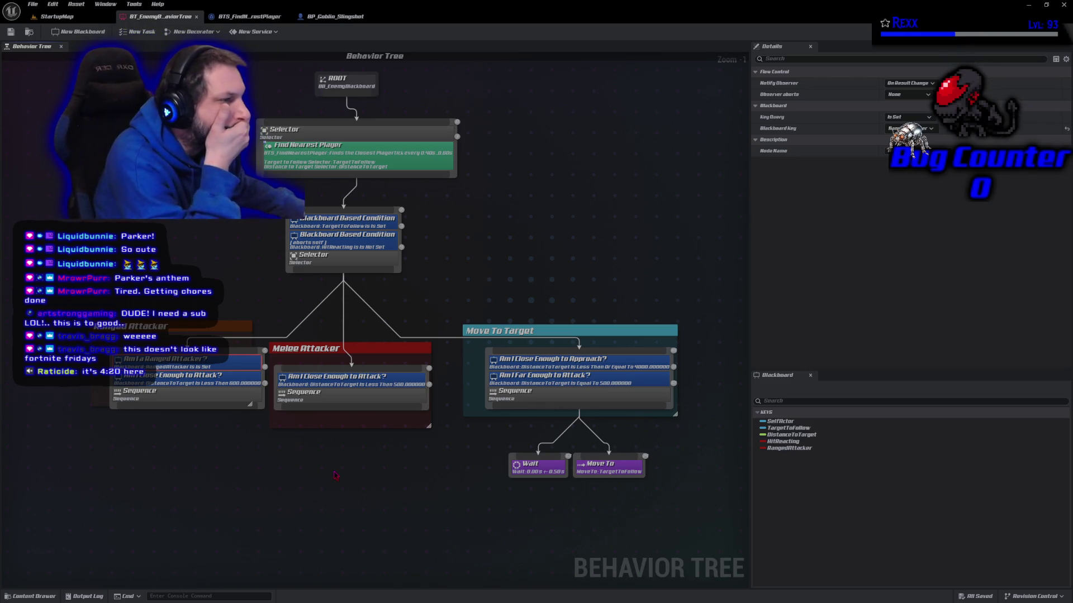
{"action": "left_click", "coordinate": [342, 246]}
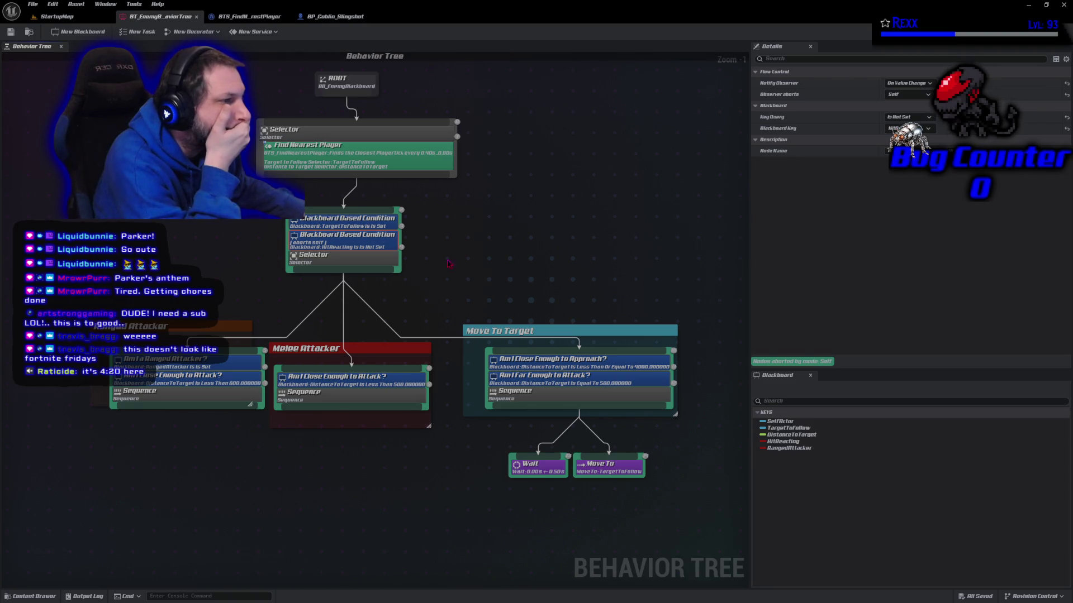
{"action": "left_click", "coordinate": [373, 222]}
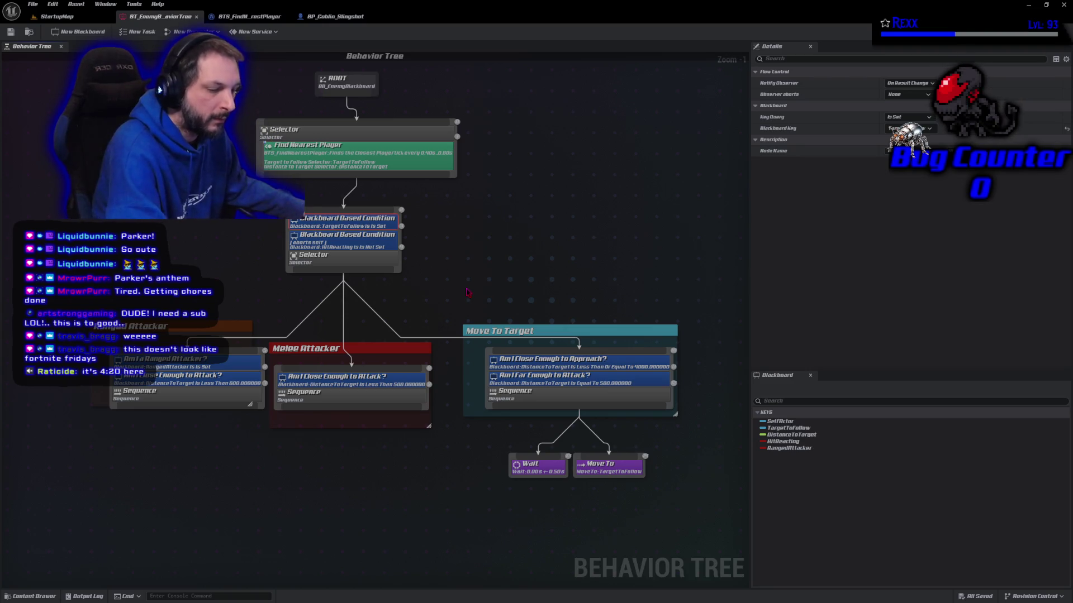
{"action": "left_click", "coordinate": [356, 264]}
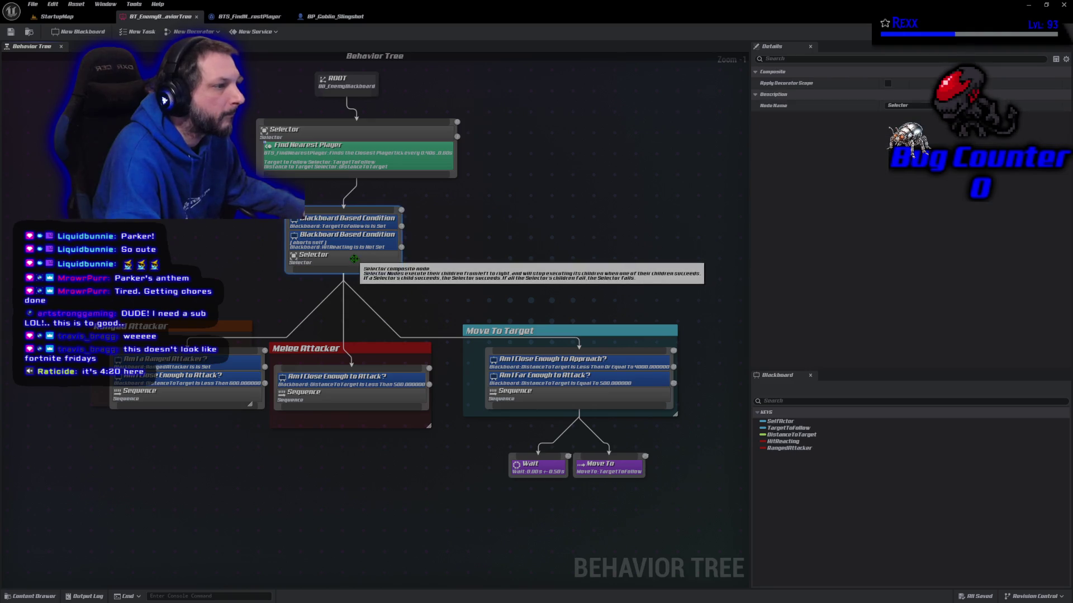
{"action": "left_click", "coordinate": [54, 16]}
{"action": "left_click", "coordinate": [212, 31]}
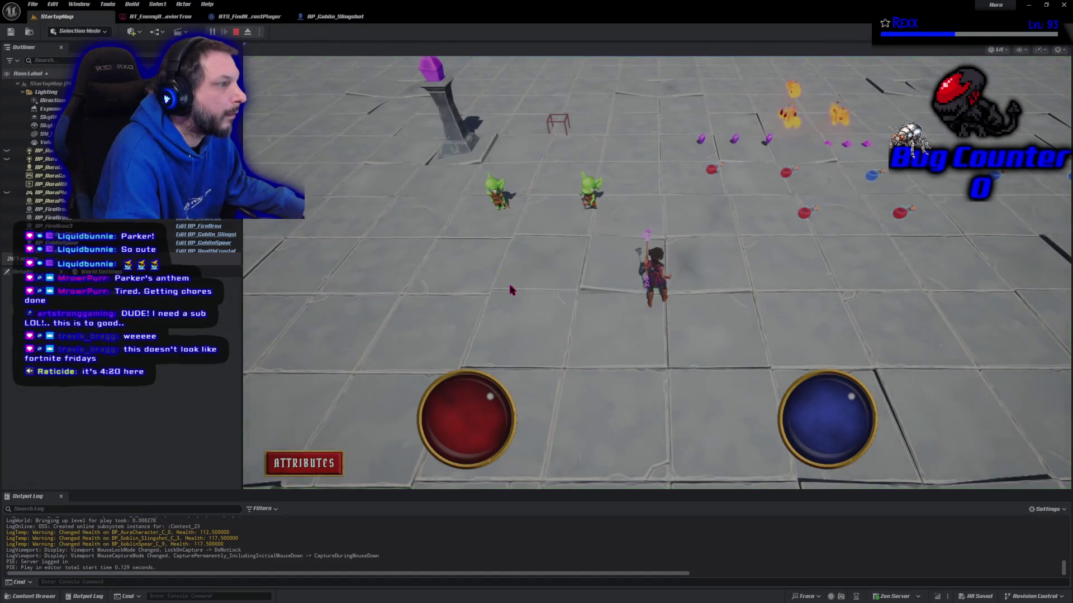
Step: Walk toward the goblins and set a breakpoint on Find Nearest Player in BTS_FindNearestPlayer
{"action": "left_click", "coordinate": [556, 259]}
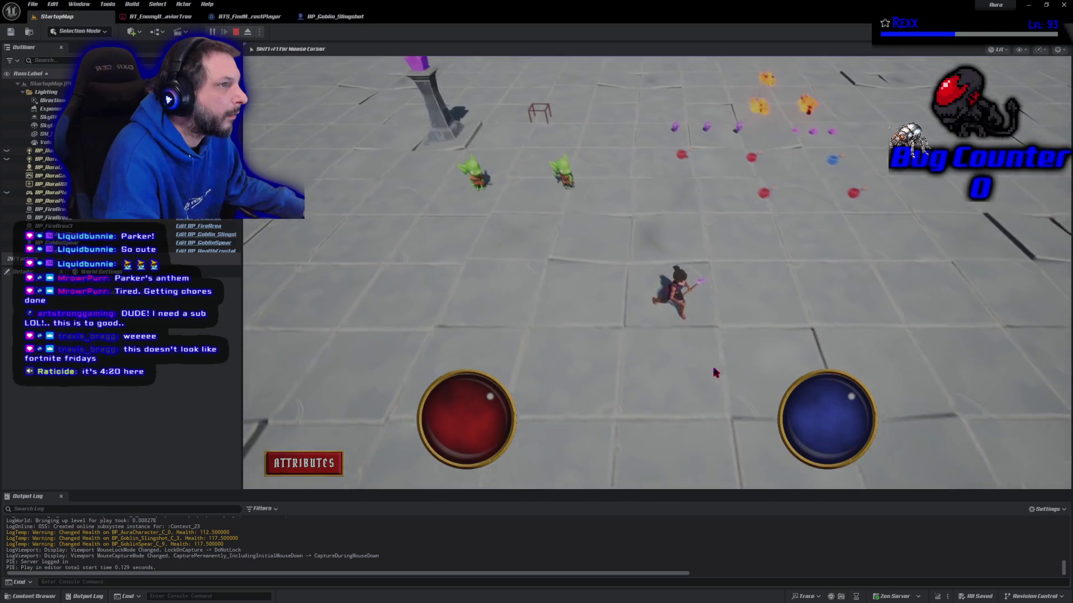
{"action": "left_click", "coordinate": [163, 18]}
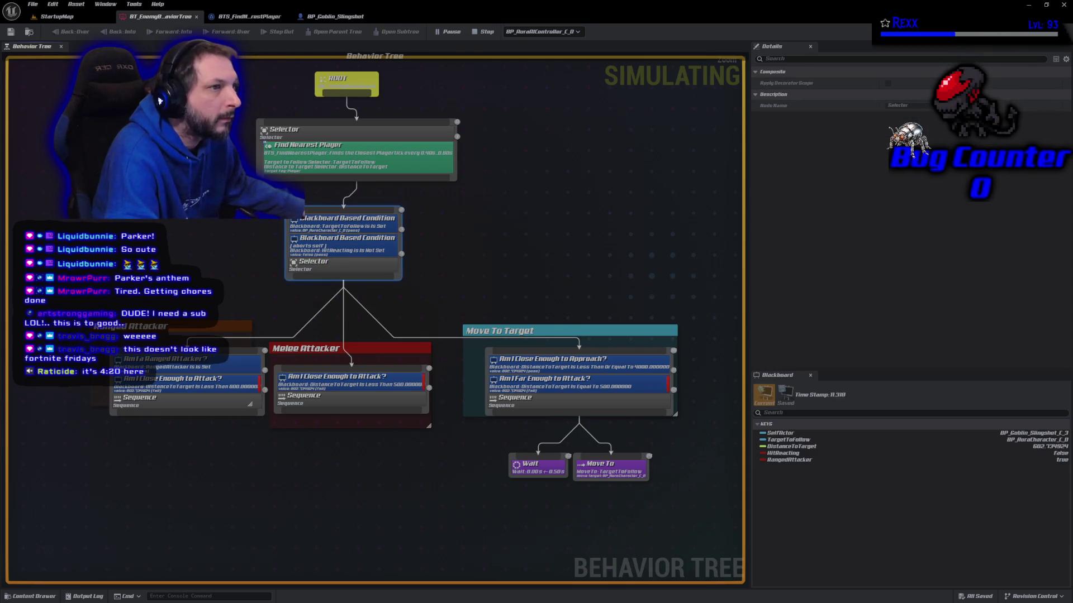
{"action": "double_click", "coordinate": [310, 169]}
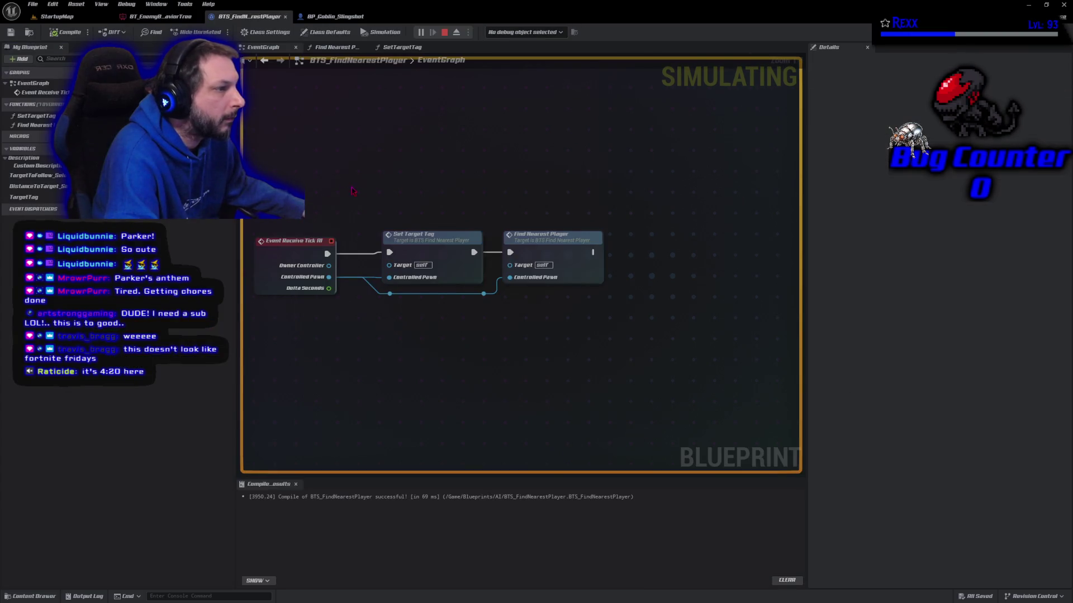
{"action": "key", "text": "F9"}
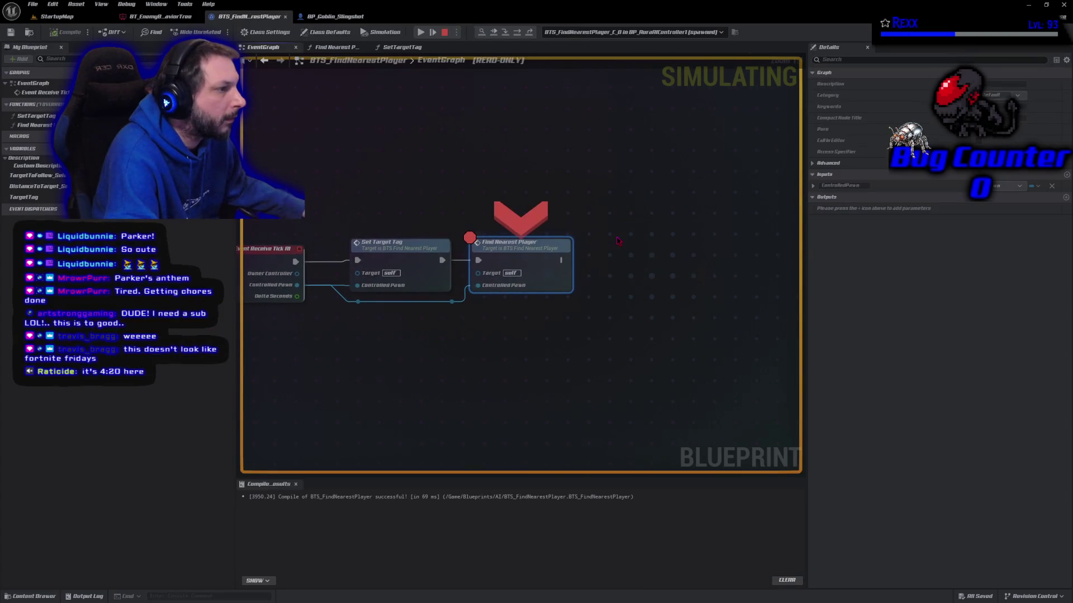
Step: Step into the Find Nearest Player function and inspect ClosestActor and ClosestDistance values
{"action": "double_click", "coordinate": [510, 249]}
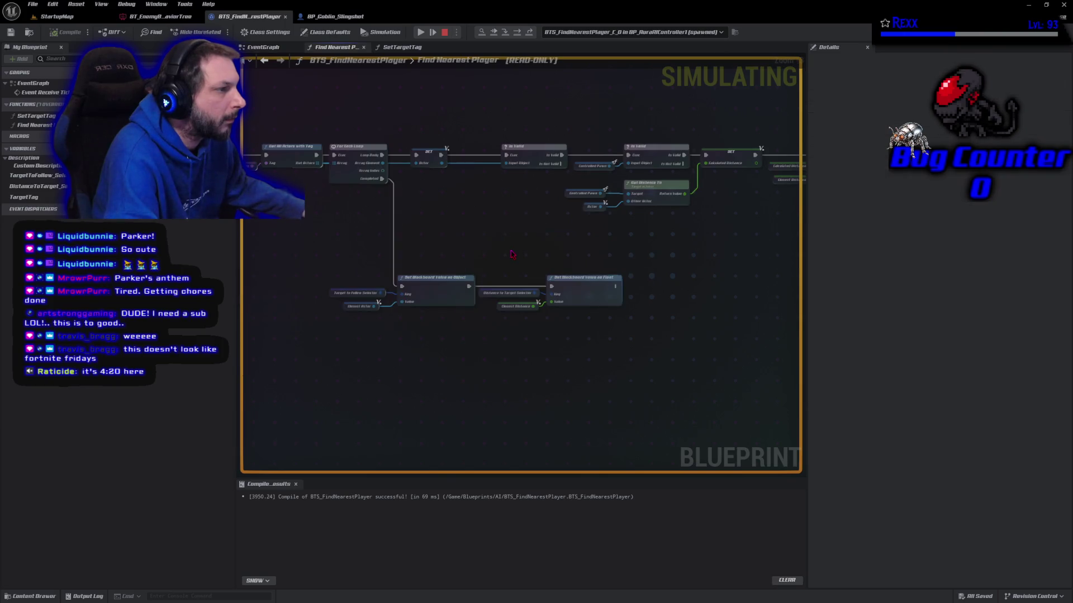
{"action": "left_click", "coordinate": [344, 306]}
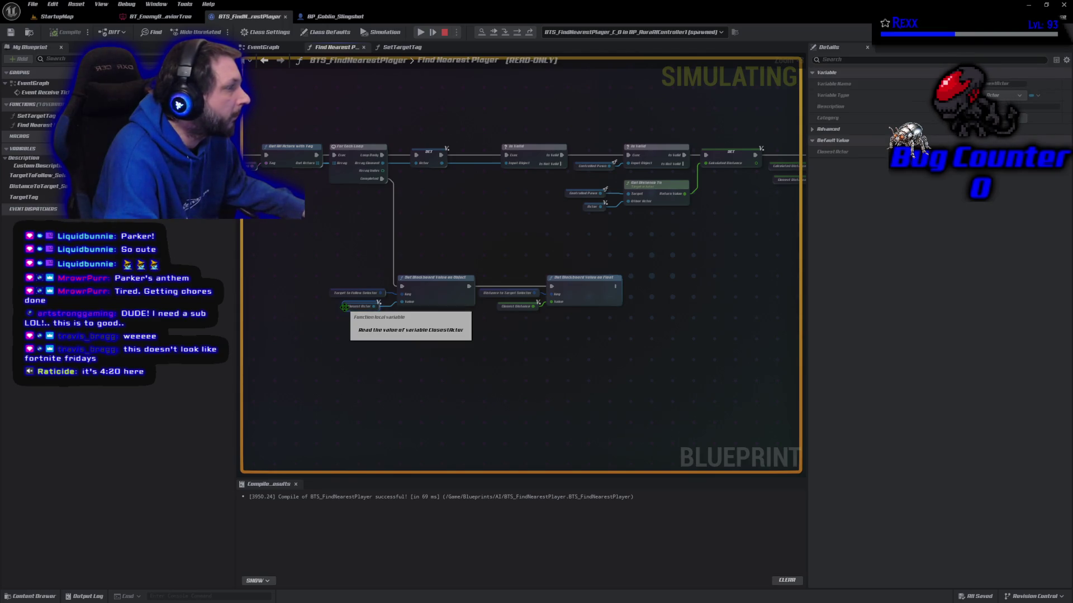
{"action": "left_click", "coordinate": [515, 306]}
{"action": "mouse_move", "coordinate": [416, 376]}
{"action": "left_mouse_down"}
{"action": "mouse_move", "coordinate": [510, 369]}
{"action": "mouse_move", "coordinate": [773, 402]}
{"action": "mouse_move", "coordinate": [541, 352]}
{"action": "mouse_move", "coordinate": [495, 374]}
{"action": "left_mouse_up"}
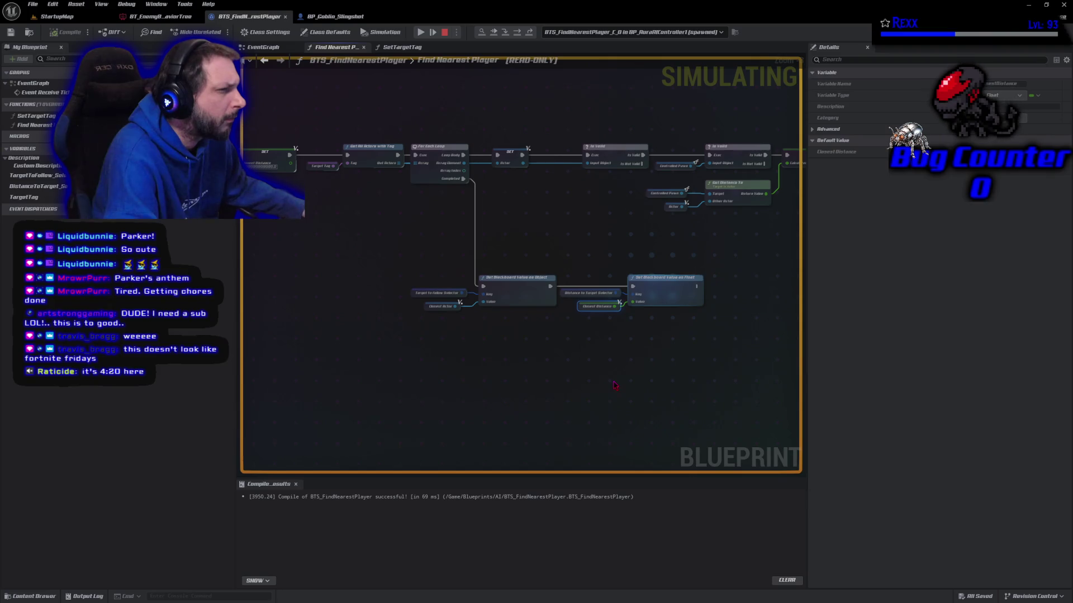
{"action": "left_click_drag", "start_coordinate": [614, 385], "coordinate": [455, 394]}
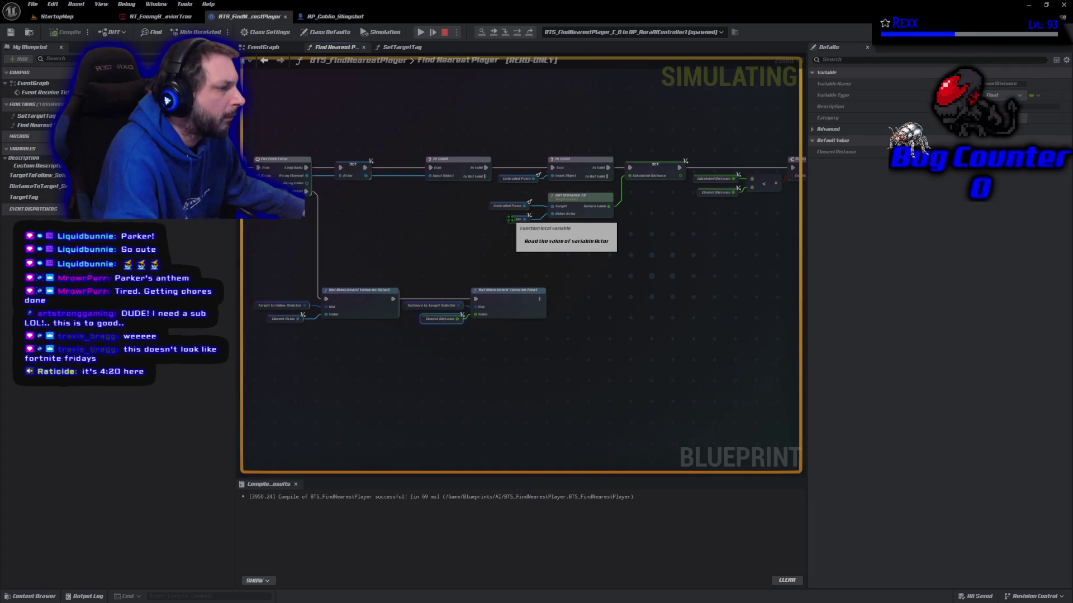
Step: Recheck ClosestActor and the distance comparison nodes, then stop the simulation
{"action": "left_click", "coordinate": [510, 219]}
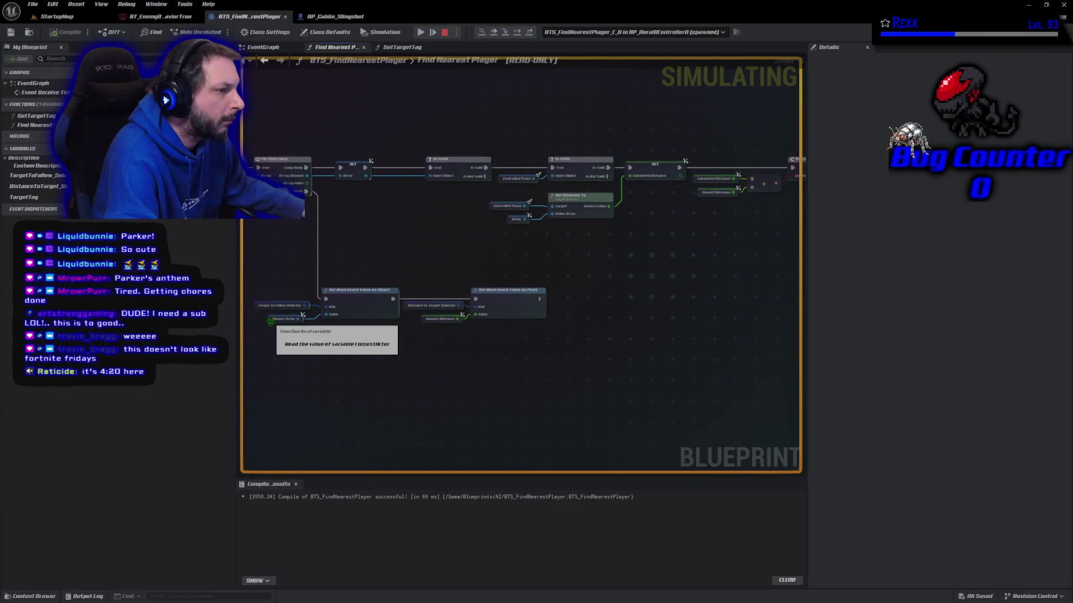
{"action": "left_click", "coordinate": [270, 321]}
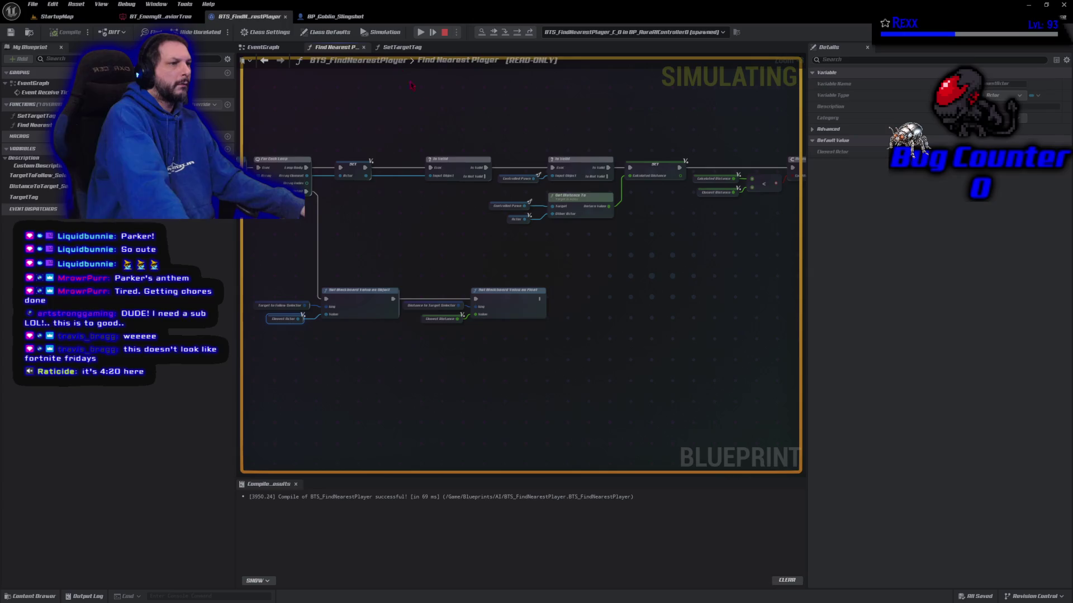
{"action": "mouse_move", "coordinate": [431, 131]}
{"action": "left_mouse_down"}
{"action": "mouse_move", "coordinate": [539, 154]}
{"action": "mouse_move", "coordinate": [672, 134]}
{"action": "mouse_move", "coordinate": [709, 117]}
{"action": "mouse_move", "coordinate": [349, 136]}
{"action": "mouse_move", "coordinate": [390, 165]}
{"action": "mouse_move", "coordinate": [425, 158]}
{"action": "left_mouse_up"}
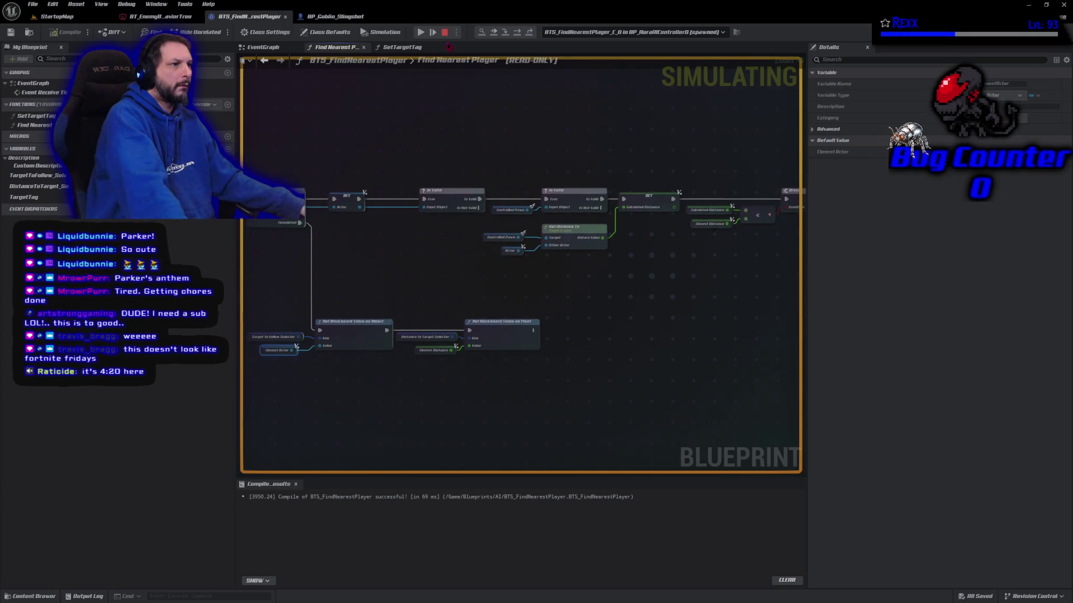
{"action": "left_click", "coordinate": [445, 32]}
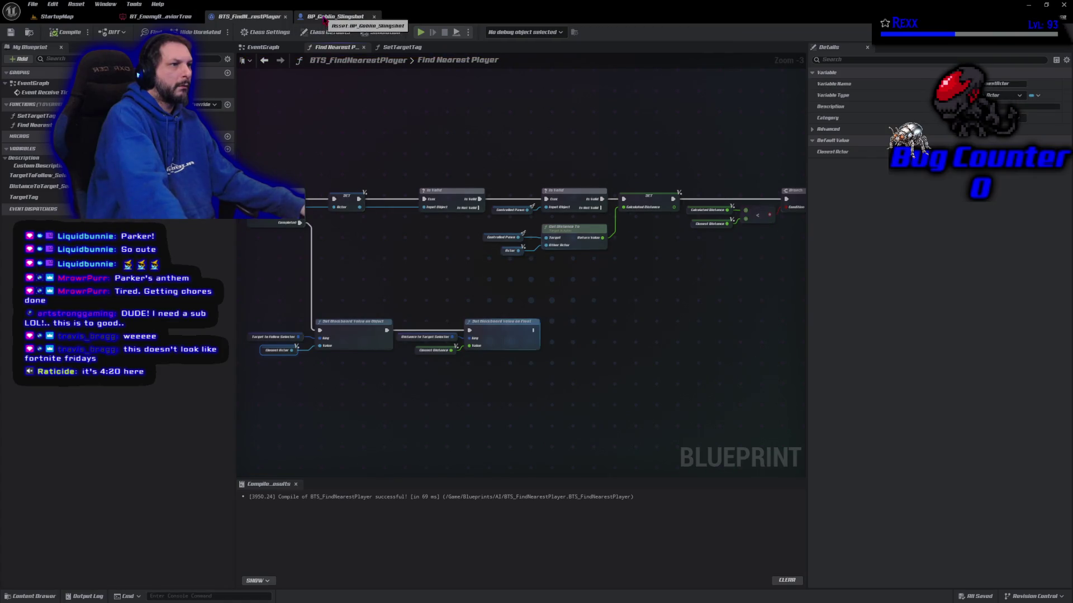
Step: Return to the Find Nearest Player function and breakpoint Set Blackboard Value as Float
{"action": "left_click", "coordinate": [325, 18]}
{"action": "left_click", "coordinate": [250, 17]}
{"action": "mouse_move", "coordinate": [417, 240]}
{"action": "left_mouse_down"}
{"action": "mouse_move", "coordinate": [443, 251]}
{"action": "mouse_move", "coordinate": [613, 247]}
{"action": "left_mouse_up"}
{"action": "left_click", "coordinate": [276, 49]}
{"action": "left_click", "coordinate": [544, 277]}
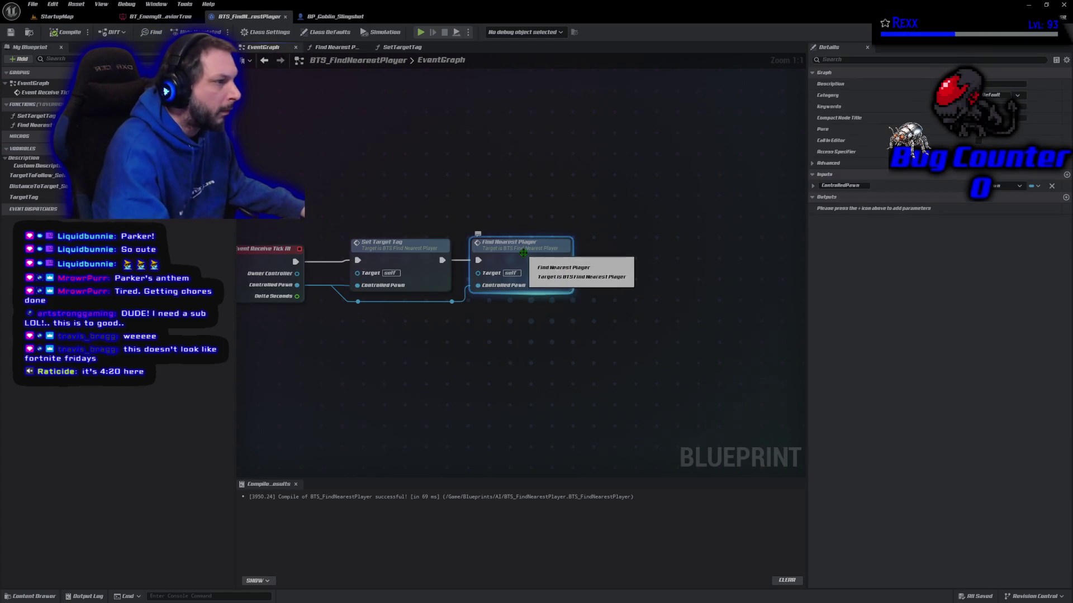
{"action": "double_click", "coordinate": [523, 252]}
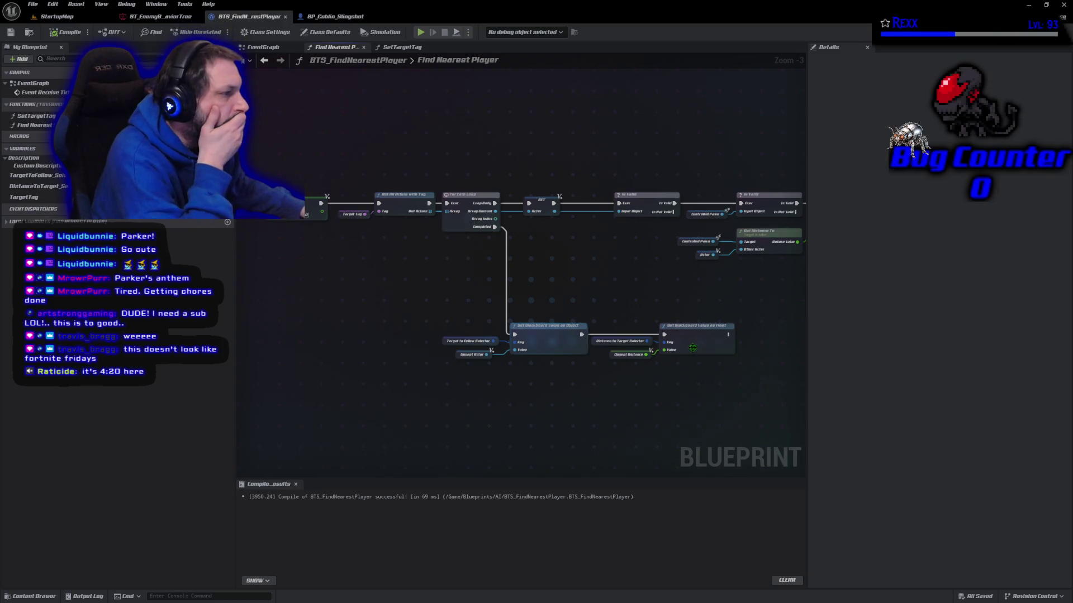
{"action": "key", "text": "F9"}
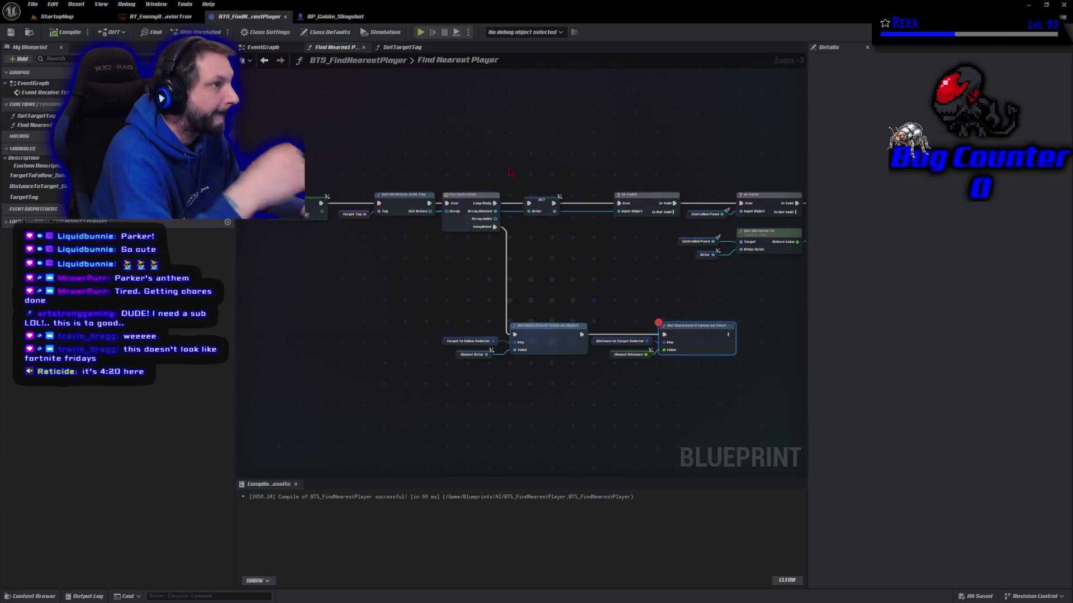
Step: Simulate to the breakpoint, inspect Closest Actor and Set Blackboard Value as Float, then resume
{"action": "left_click", "coordinate": [422, 32]}
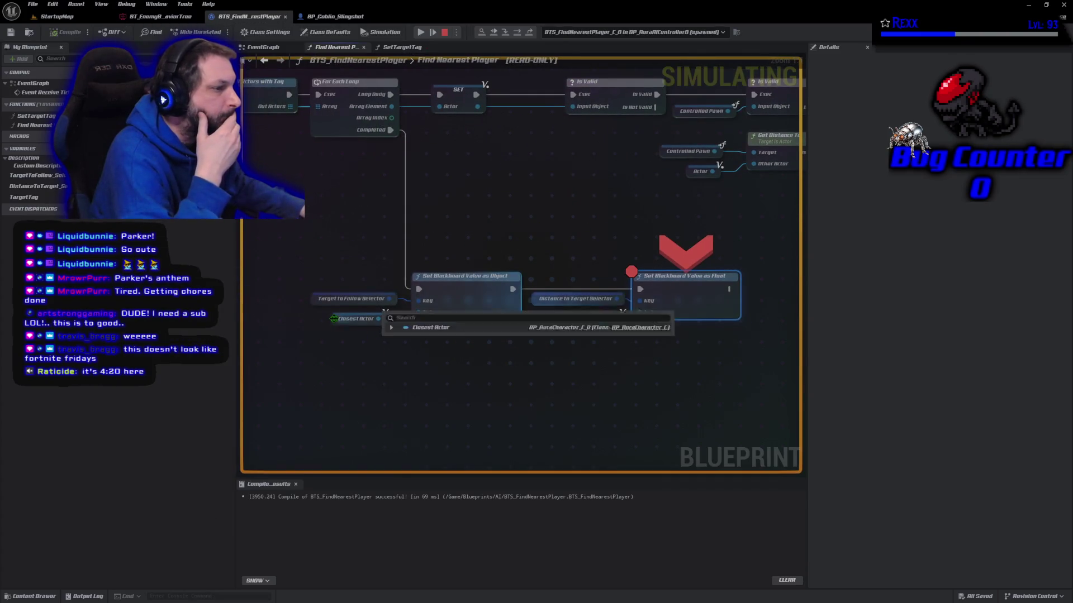
{"action": "left_click", "coordinate": [332, 318]}
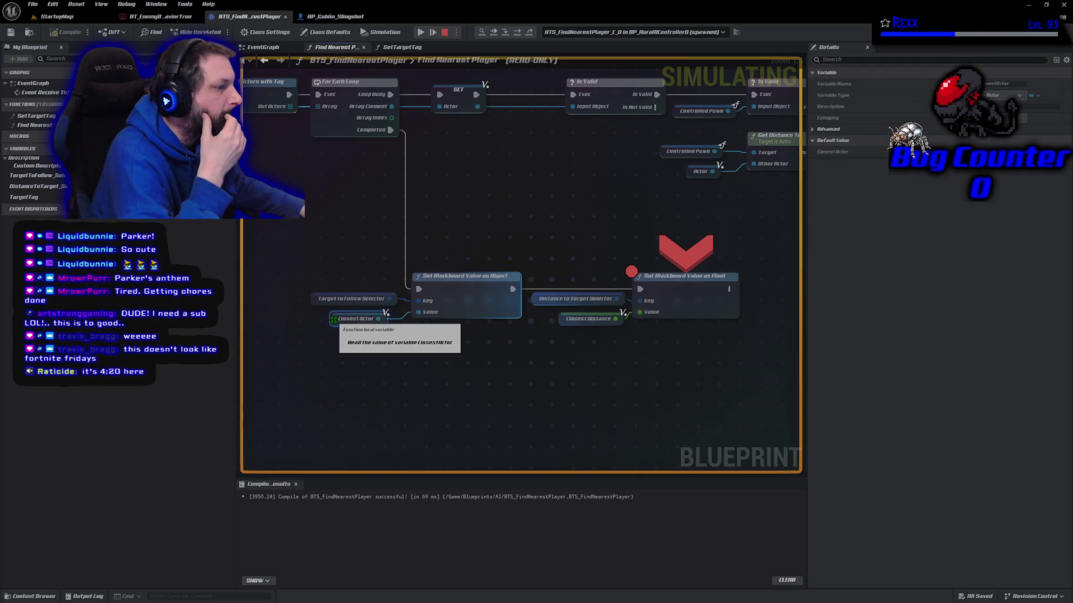
{"action": "mouse_move", "coordinate": [348, 320]}
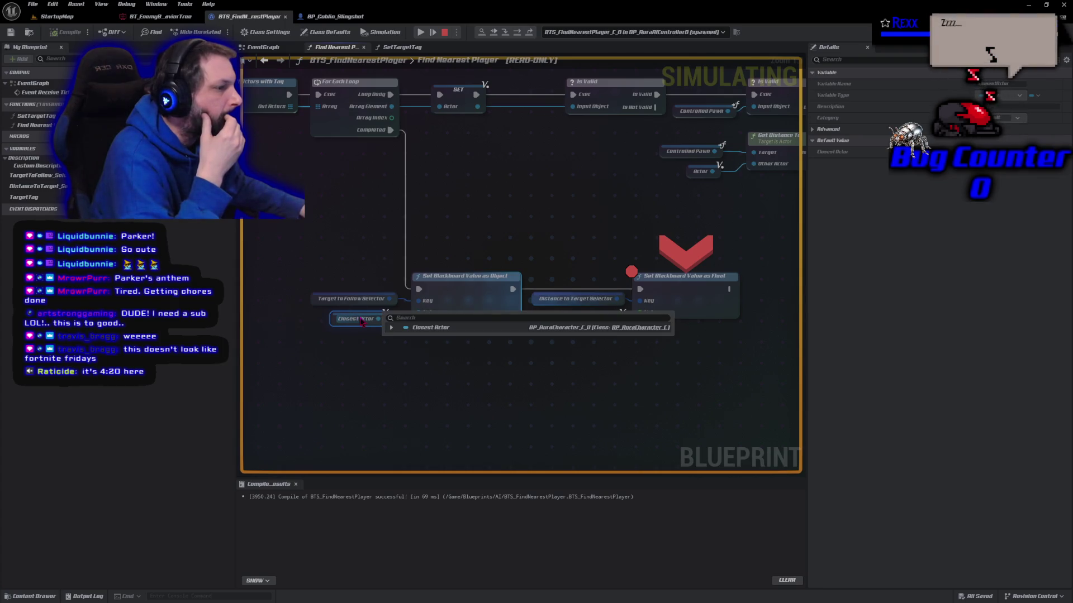
{"action": "left_click", "coordinate": [392, 328]}
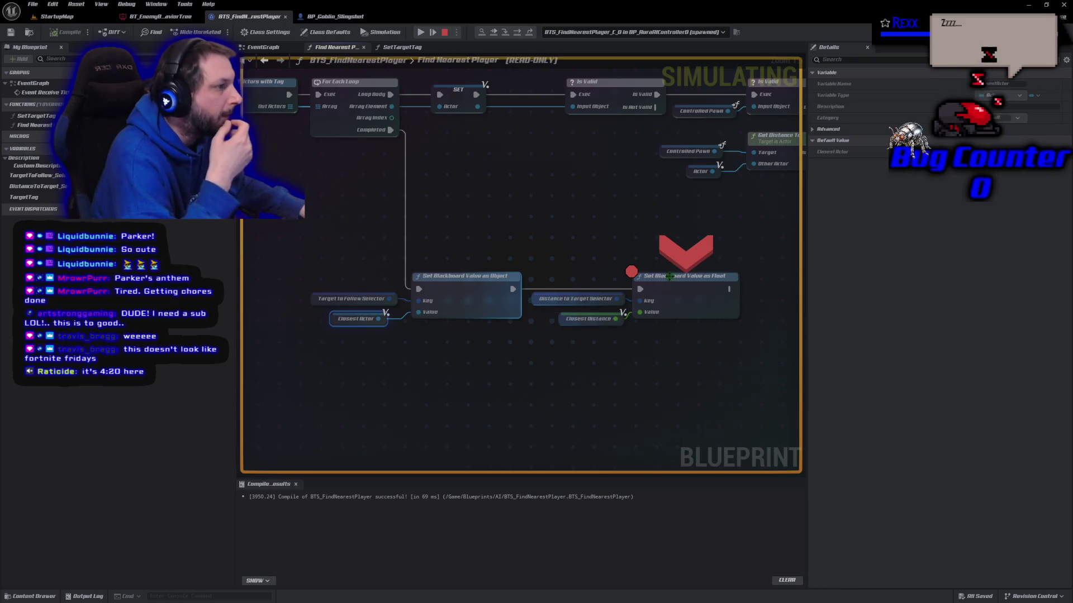
{"action": "left_click", "coordinate": [680, 292]}
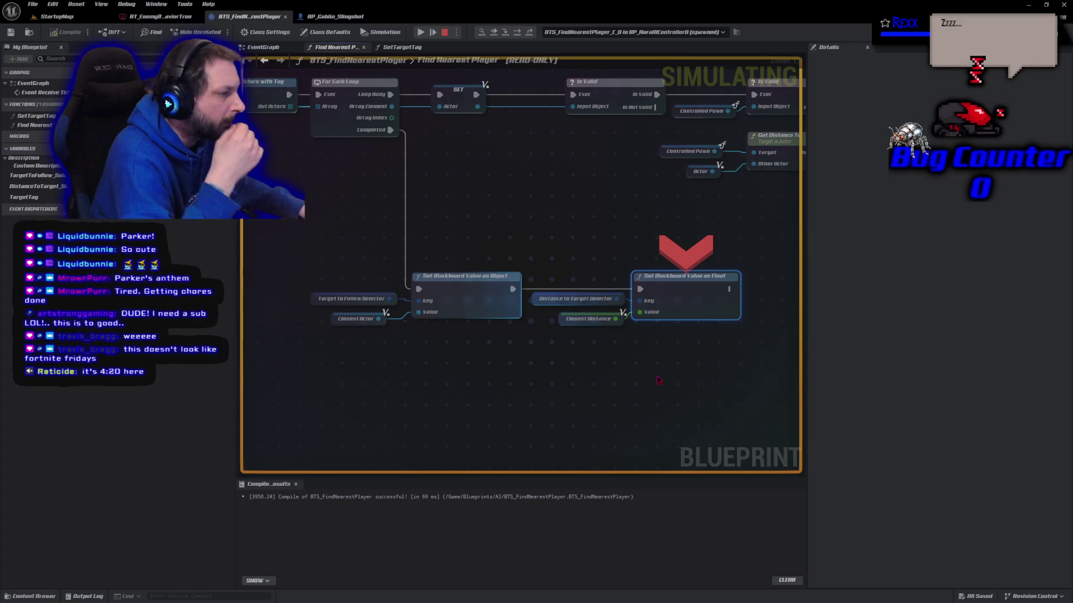
{"action": "mouse_move", "coordinate": [569, 324]}
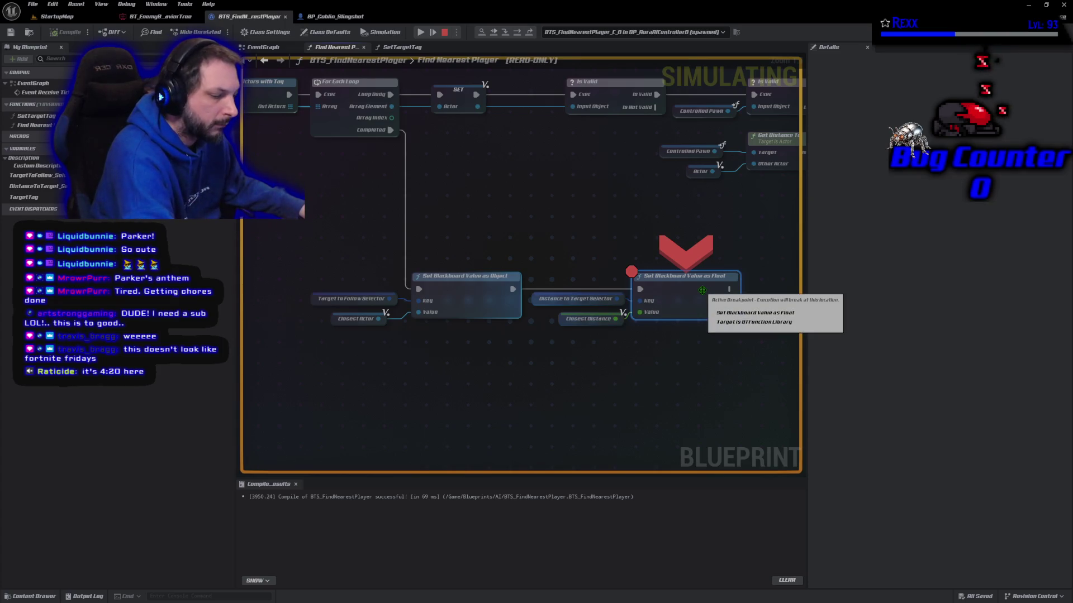
{"action": "left_click", "coordinate": [422, 33]}
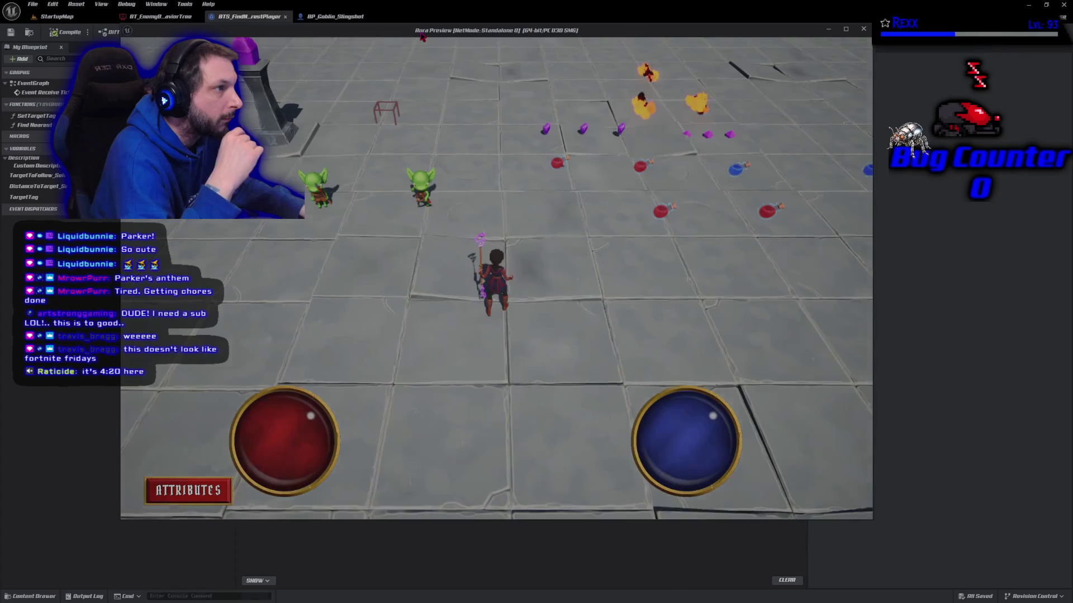
Step: Debug BP_AuraAIController_C_1 in BT_EnemyBehaviorTree, check Am I Close Enough to Approach?, then stop
{"action": "left_click", "coordinate": [159, 16]}
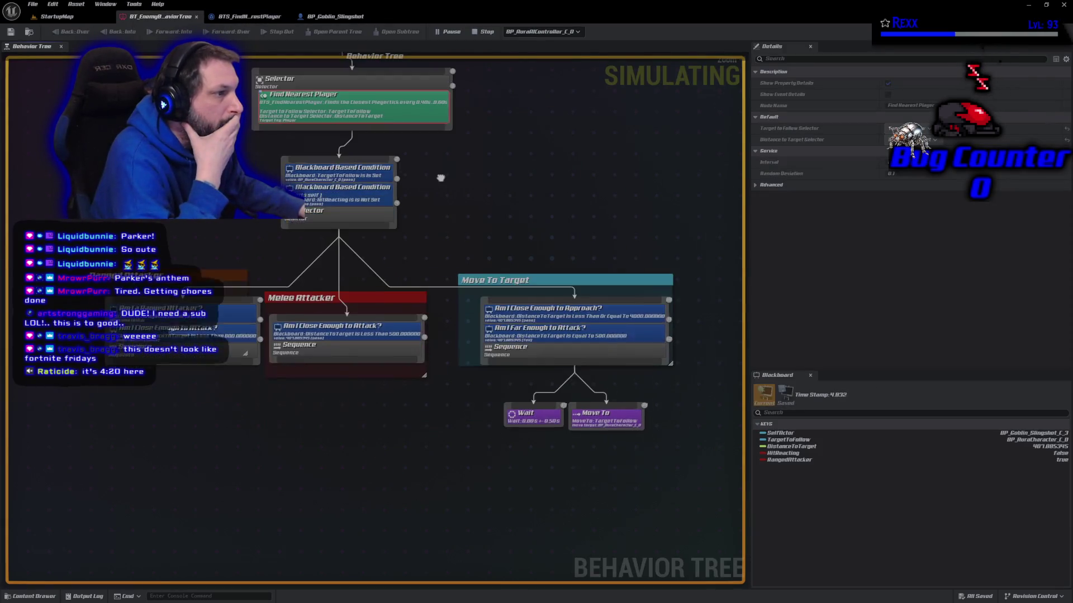
{"action": "left_click", "coordinate": [545, 32]}
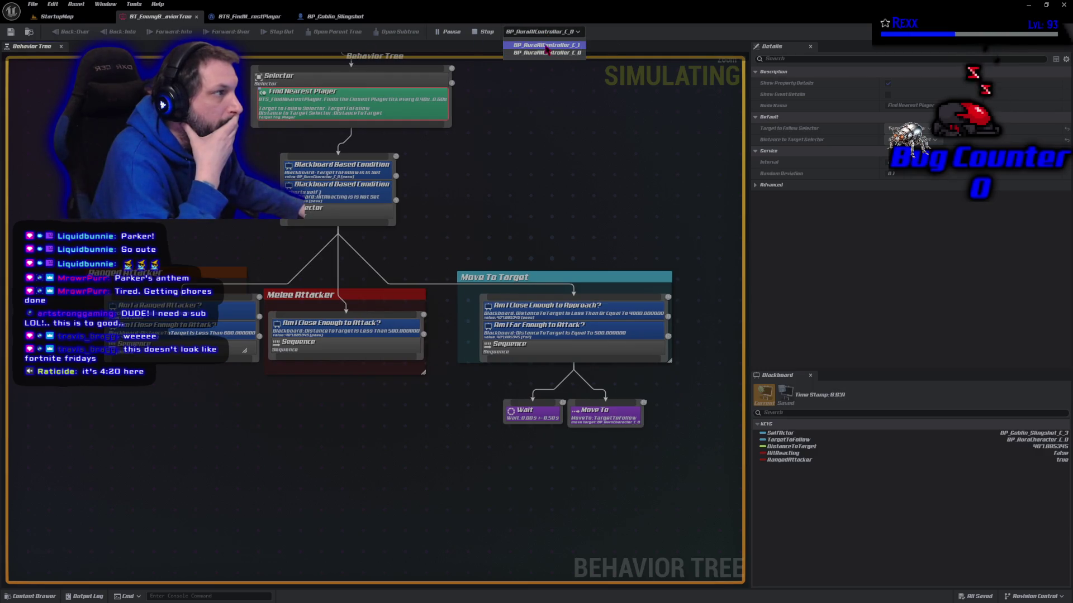
{"action": "left_click", "coordinate": [546, 45]}
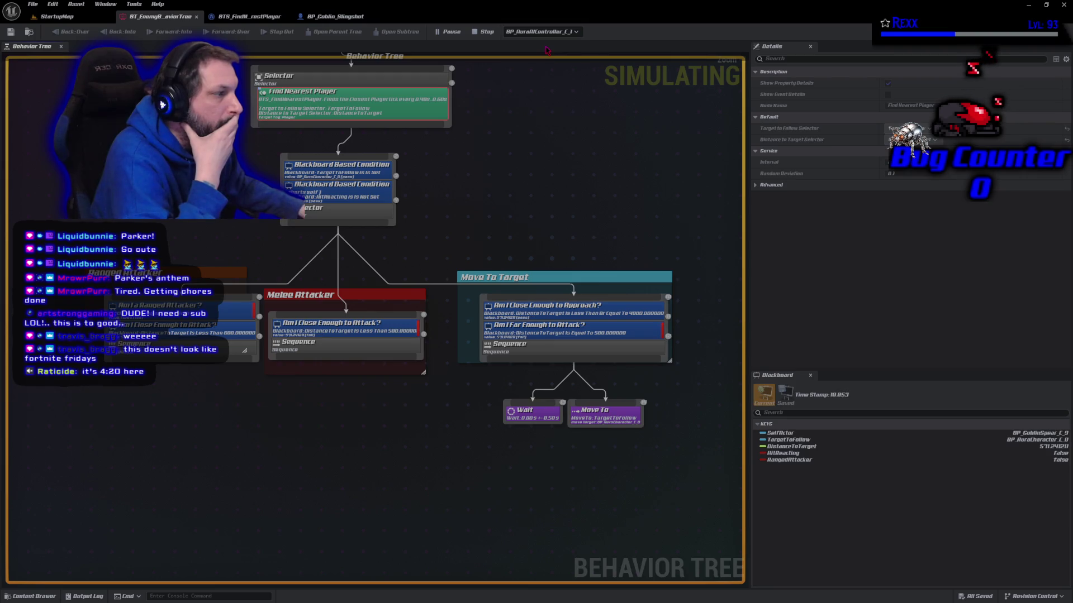
{"action": "left_click", "coordinate": [606, 310]}
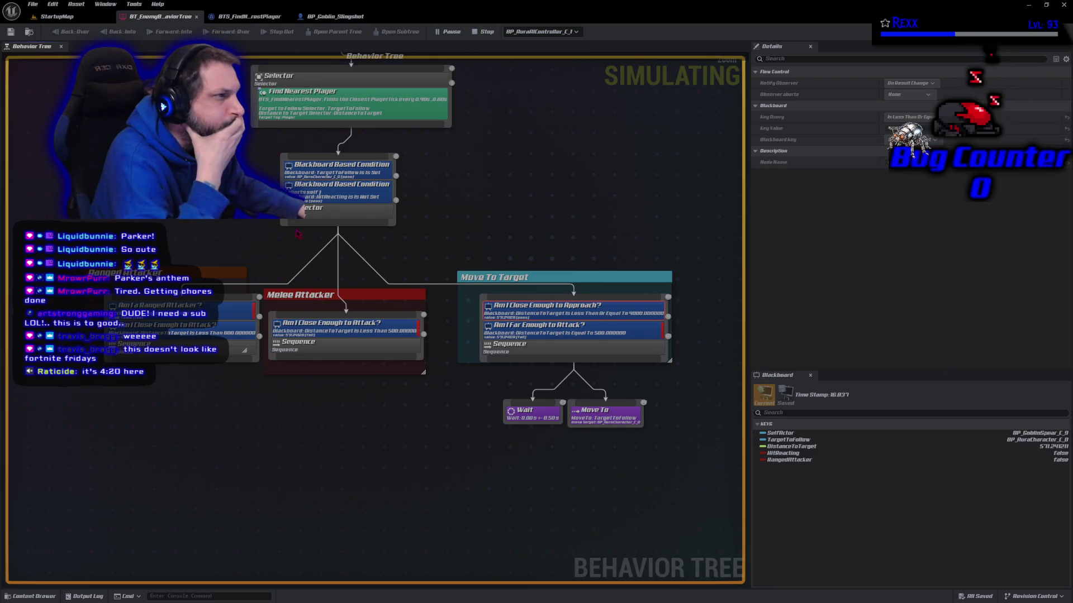
{"action": "left_click", "coordinate": [485, 32]}
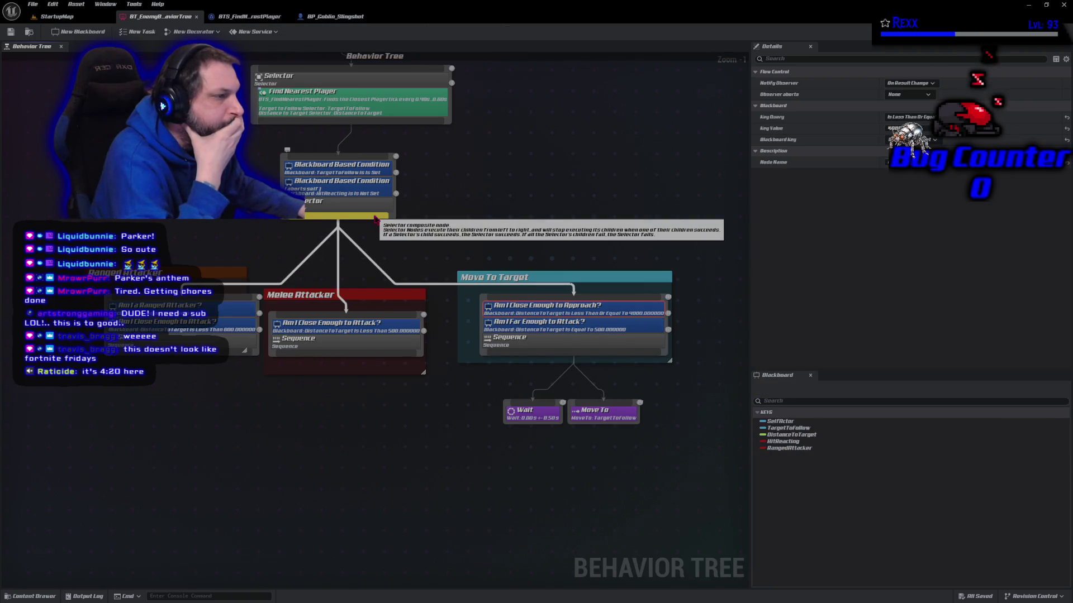
Step: Break the Selector's output links and try connecting it directly to the Move To node
{"action": "left_click_drag", "start_coordinate": [375, 219], "coordinate": [342, 225]}
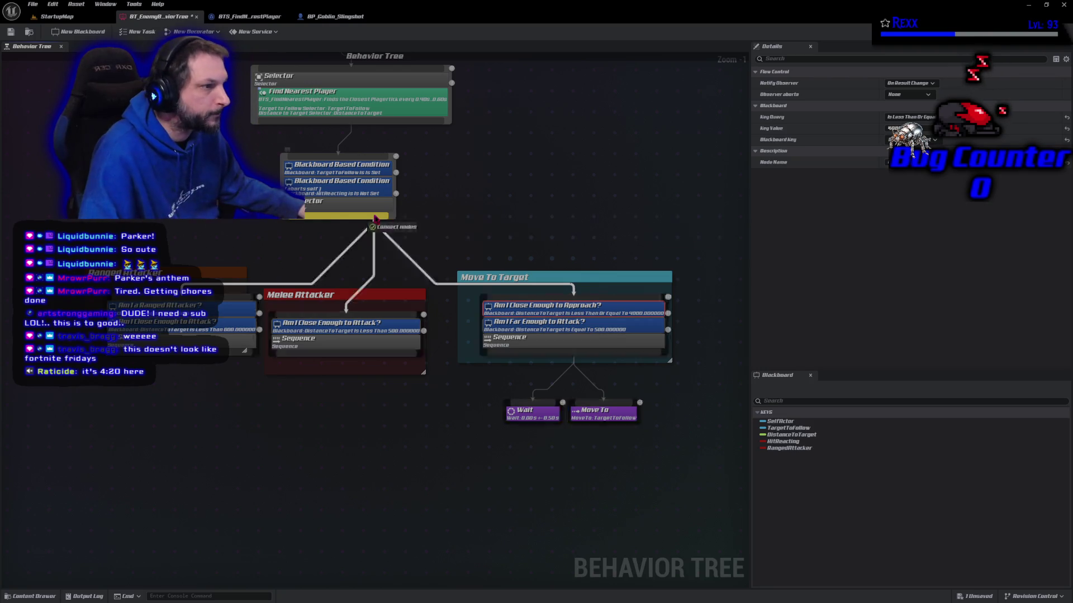
{"action": "left_click", "coordinate": [342, 218], "text": "alt"}
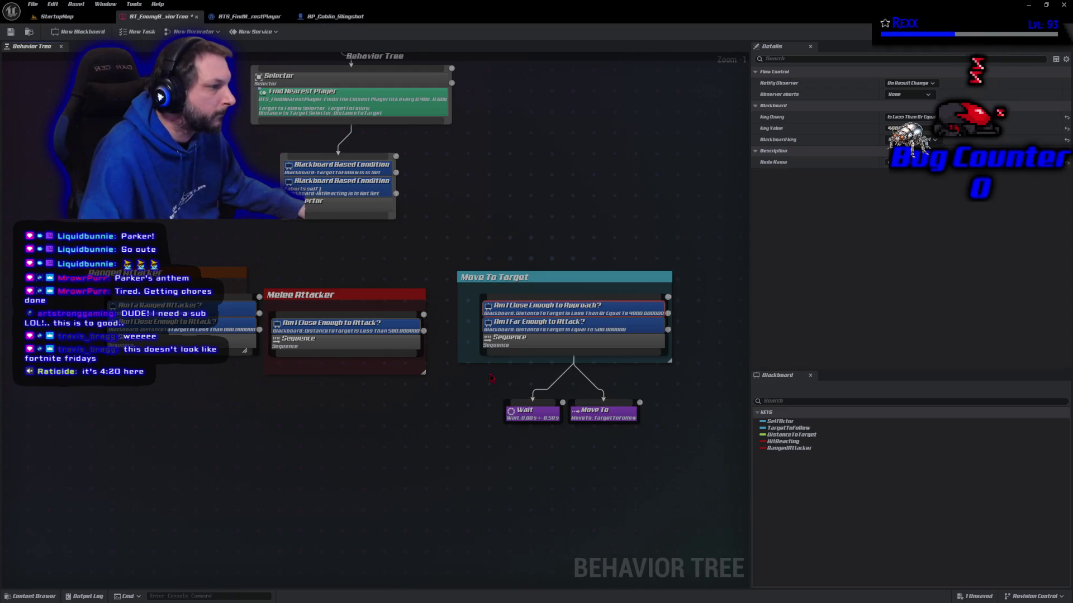
{"action": "mouse_move", "coordinate": [531, 402]}
{"action": "left_mouse_down"}
{"action": "mouse_move", "coordinate": [371, 238]}
{"action": "mouse_move", "coordinate": [366, 215]}
{"action": "mouse_move", "coordinate": [399, 404]}
{"action": "left_mouse_up"}
{"action": "left_click", "coordinate": [492, 492]}
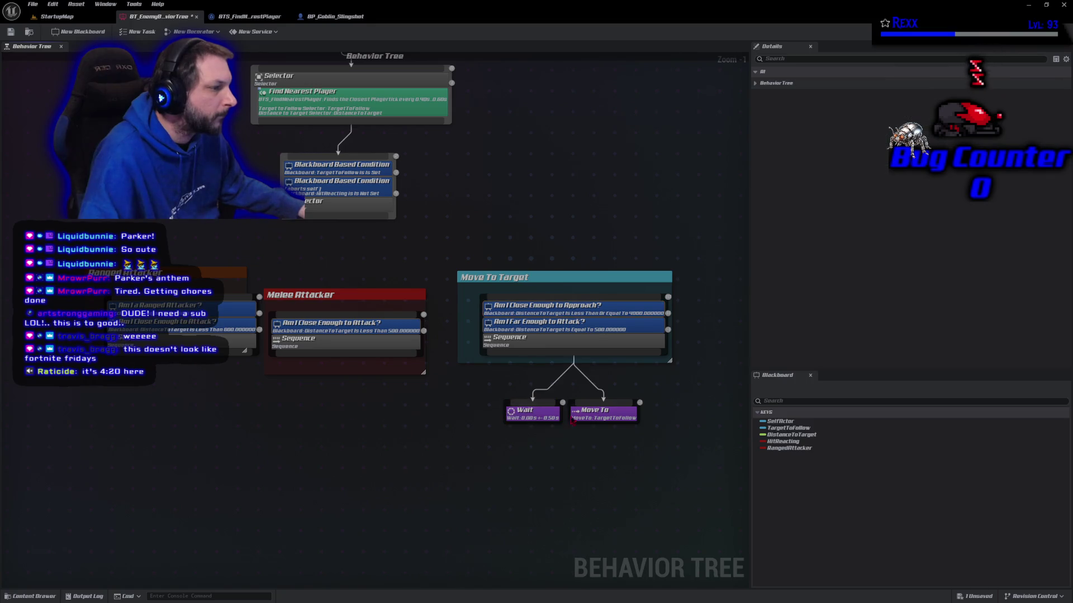
{"action": "left_click_drag", "start_coordinate": [600, 403], "coordinate": [339, 219]}
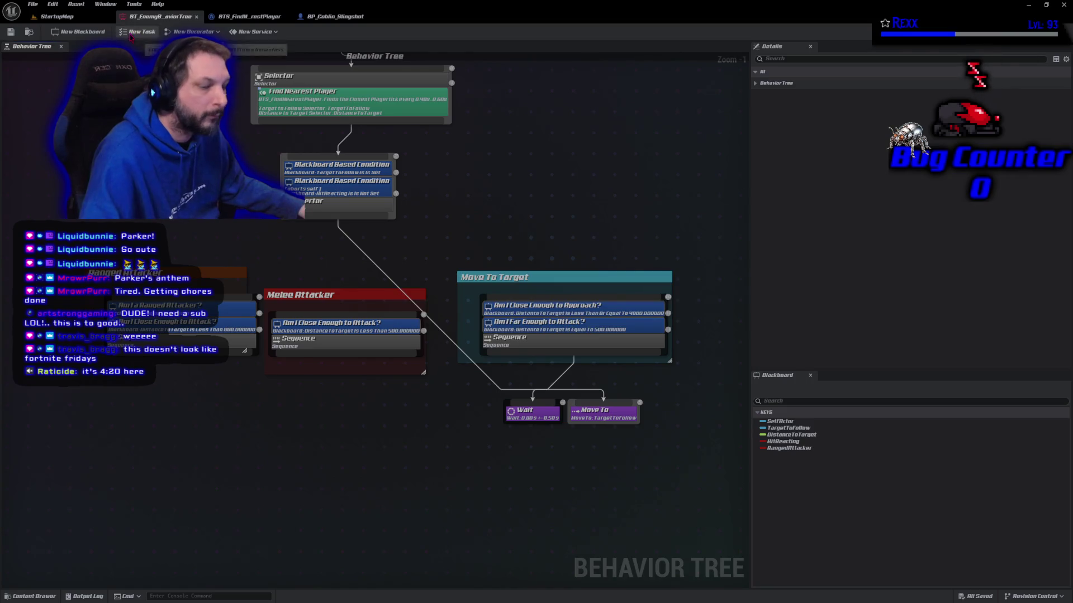
Step: After a quick play test, undo the link break and rewire the Selector to only Move To Target
{"action": "key", "text": "alt+p"}
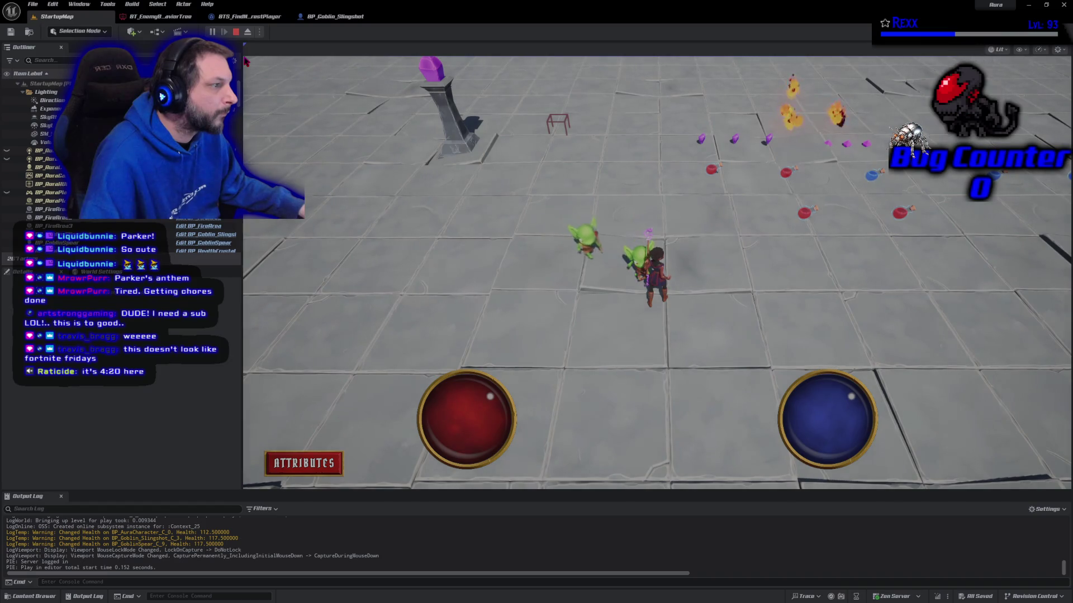
{"action": "key", "text": "Escape"}
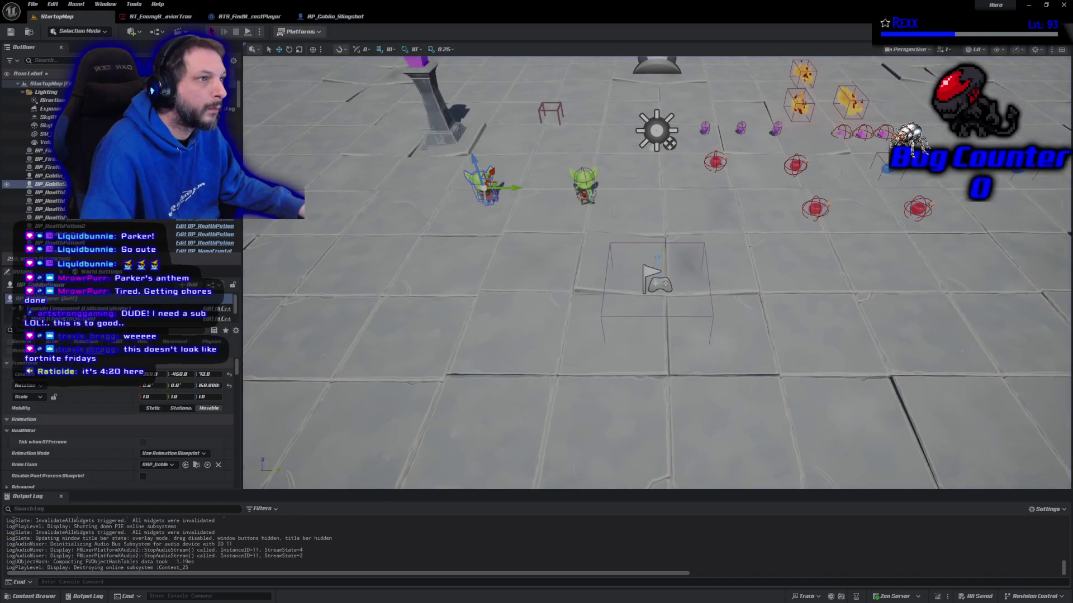
{"action": "left_click", "coordinate": [167, 18]}
{"action": "key", "text": "ctrl+z"}
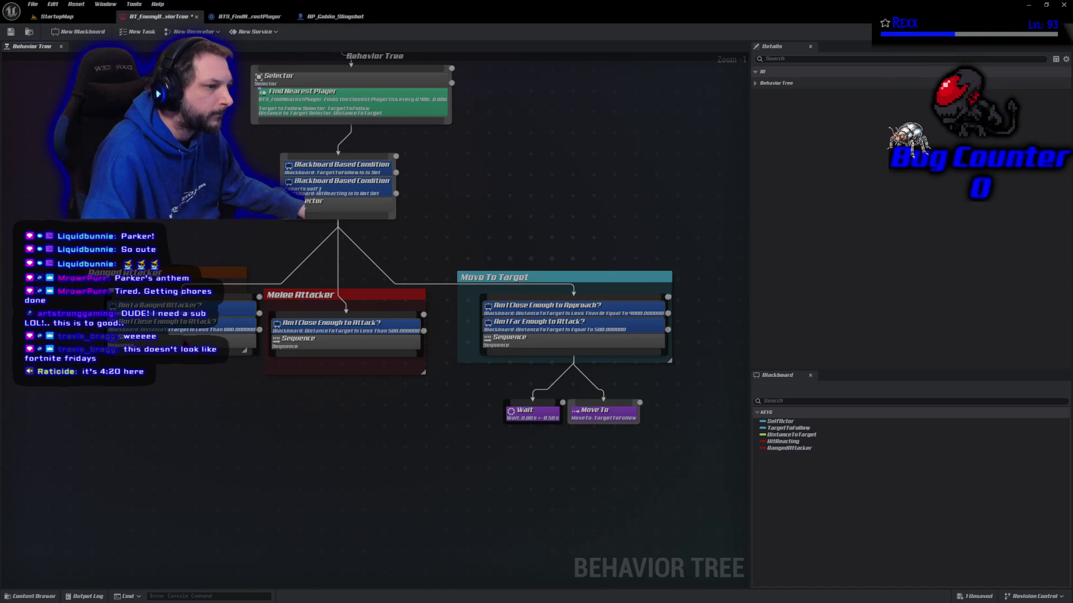
{"action": "left_click_drag", "start_coordinate": [184, 305], "coordinate": [167, 293]}
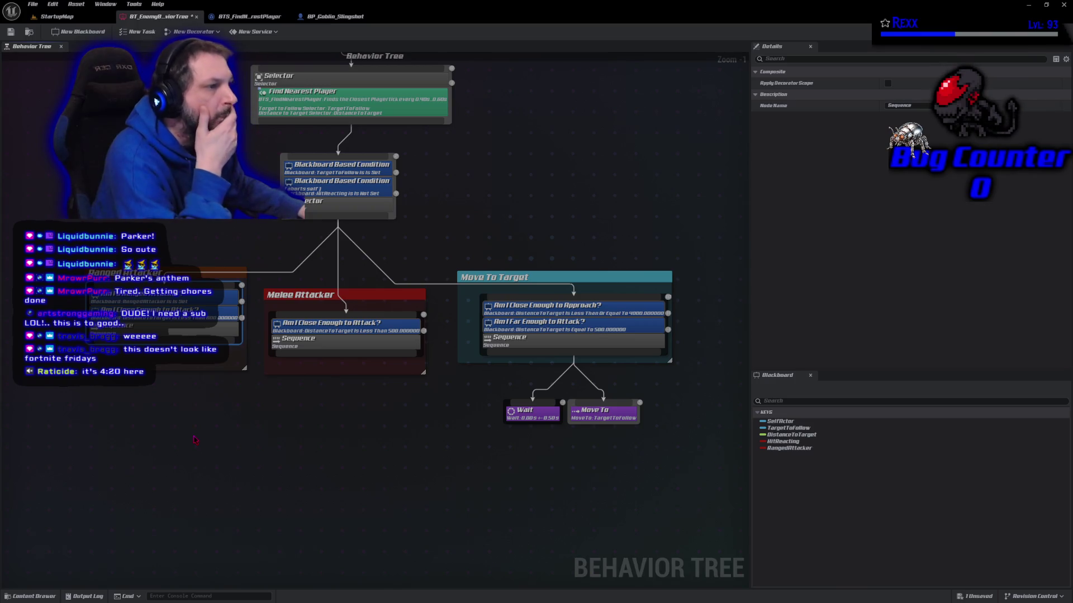
{"action": "left_click_drag", "start_coordinate": [347, 221], "coordinate": [486, 279]}
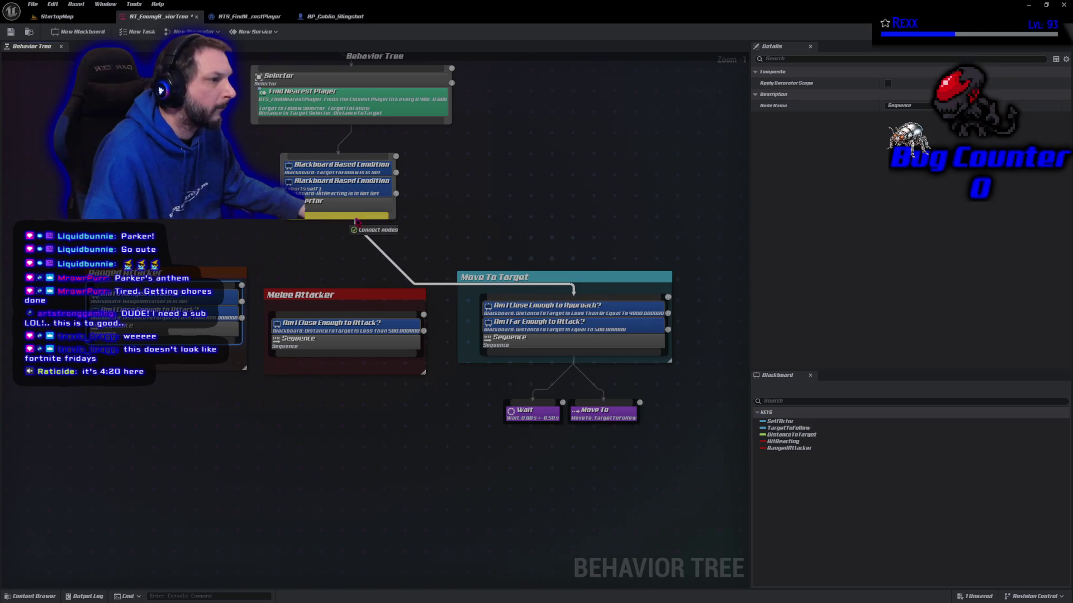
Step: Save the behavior tree, move the character around in the Aura Preview window, then close it
{"action": "left_click", "coordinate": [11, 32]}
{"action": "key", "text": "alt+p"}
{"action": "key", "text": "a"}
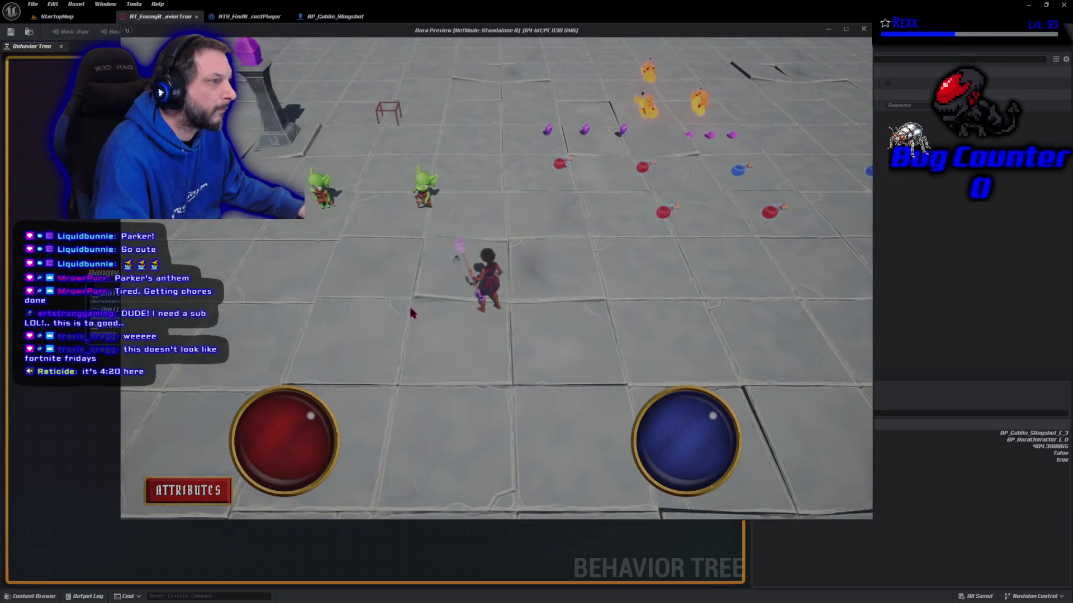
{"action": "left_click", "coordinate": [563, 373]}
{"action": "mouse_move", "coordinate": [323, 34]}
{"action": "left_mouse_down"}
{"action": "mouse_move", "coordinate": [383, 196]}
{"action": "mouse_move", "coordinate": [414, 360]}
{"action": "mouse_move", "coordinate": [368, 493]}
{"action": "left_mouse_up"}
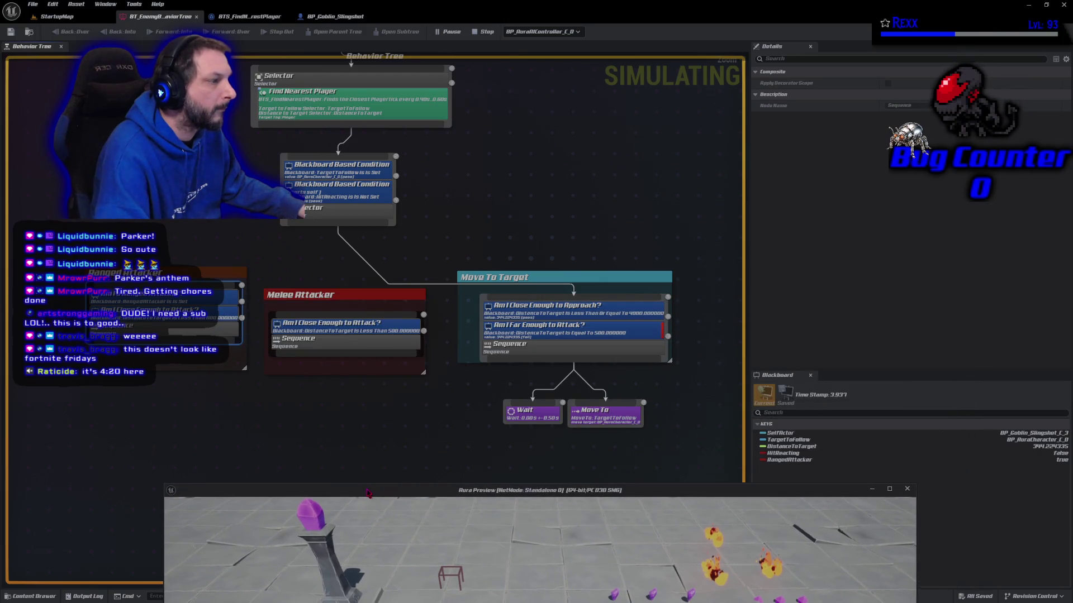
{"action": "left_click_drag", "start_coordinate": [367, 492], "coordinate": [316, 440]}
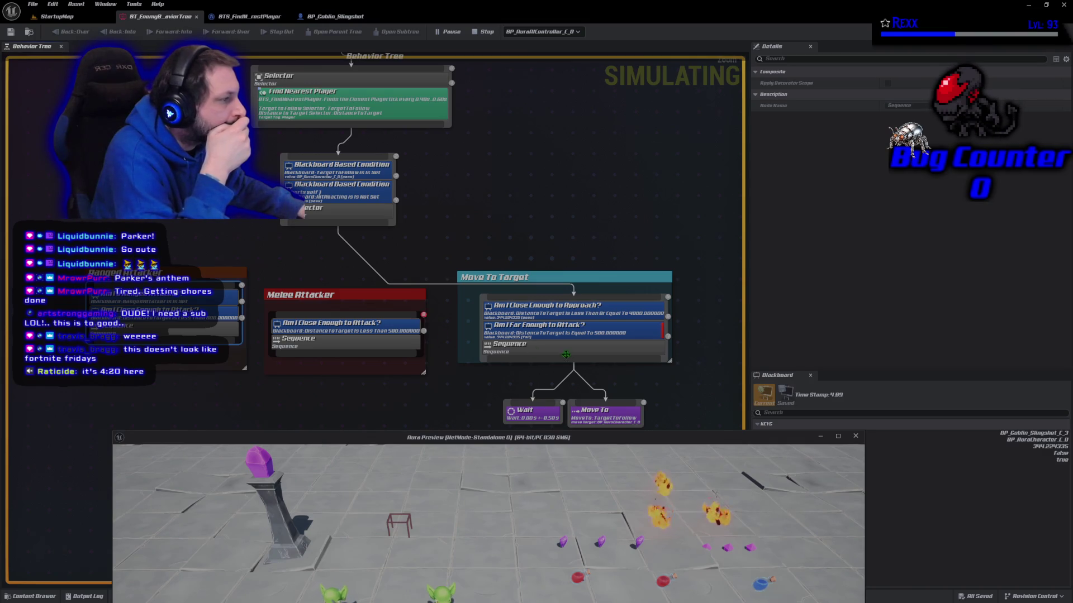
{"action": "left_click", "coordinate": [856, 436]}
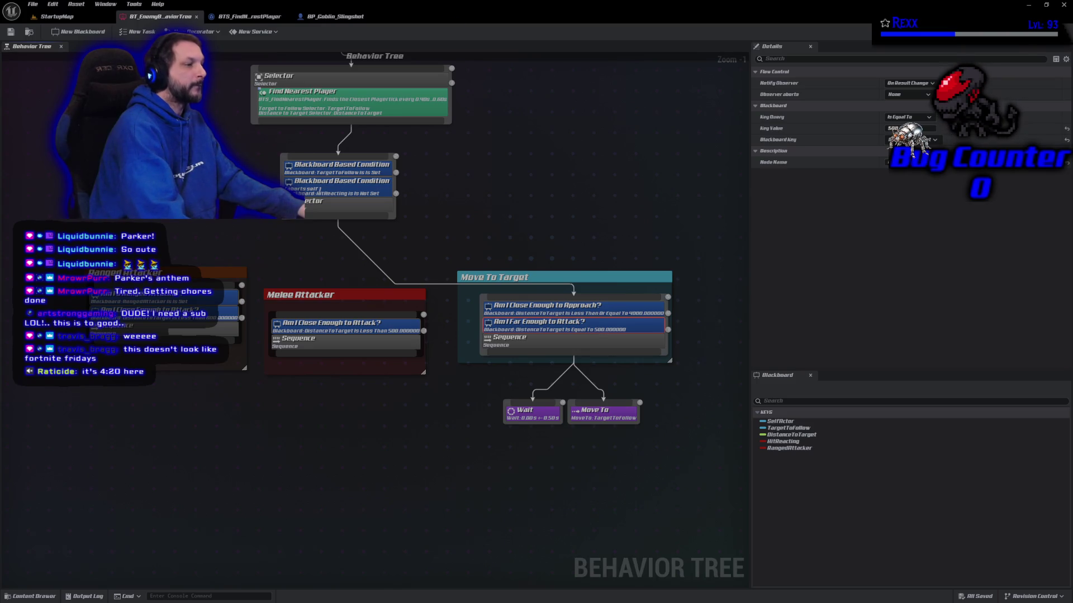
Step: Set Am I Far Enough to Attack? Key Query to Is Greater Than 500 and save
{"action": "left_click", "coordinate": [909, 117]}
{"action": "left_click", "coordinate": [905, 151]}
{"action": "left_click", "coordinate": [12, 32]}
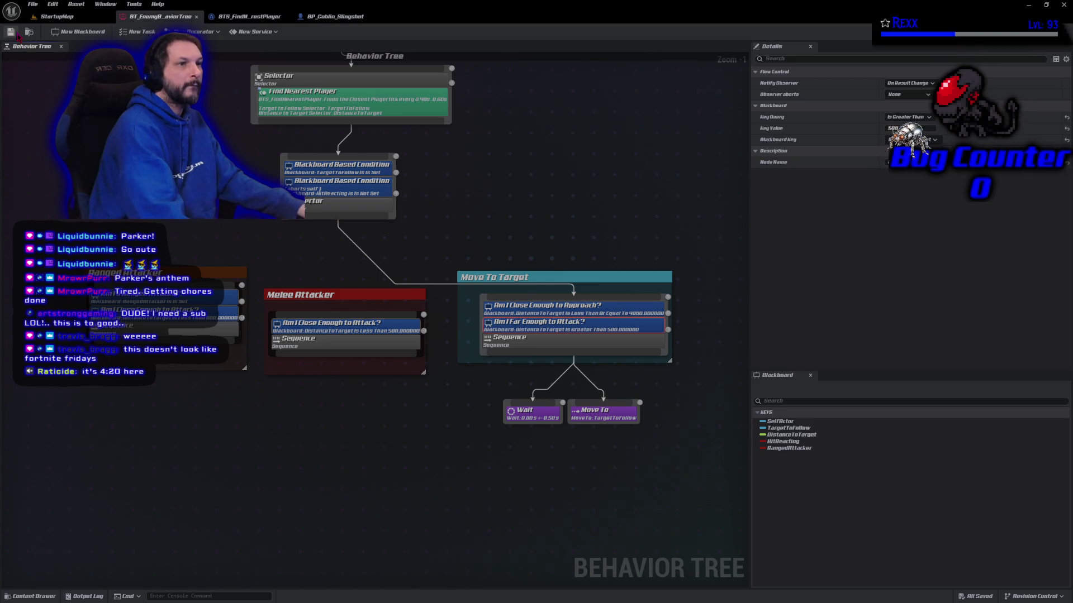
Step: Play StartupMap, run the character away to see goblins chase, then stop
{"action": "left_click", "coordinate": [55, 17]}
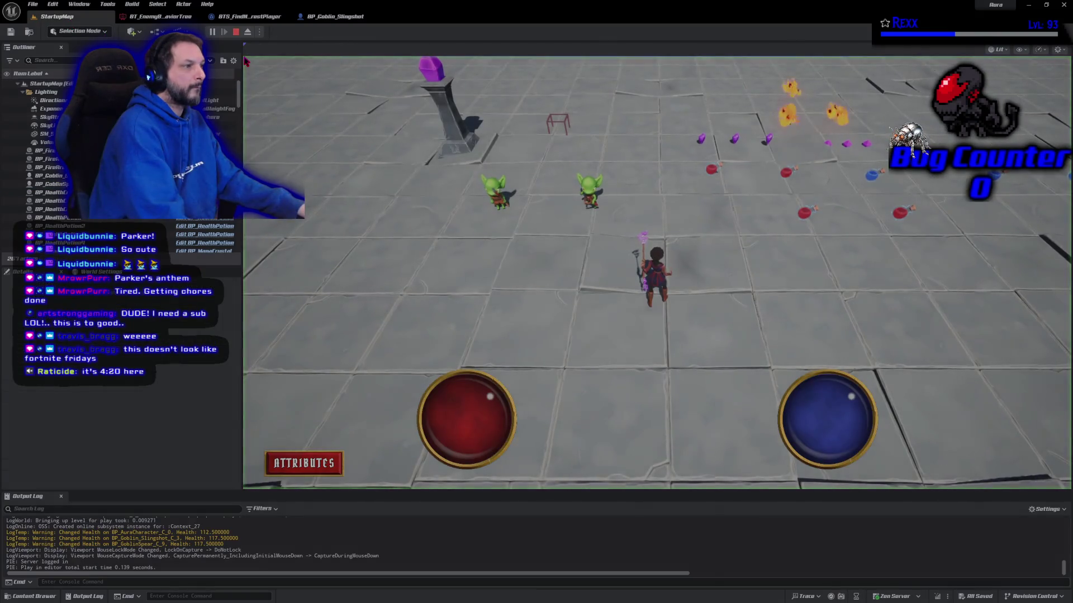
{"action": "left_click", "coordinate": [699, 373]}
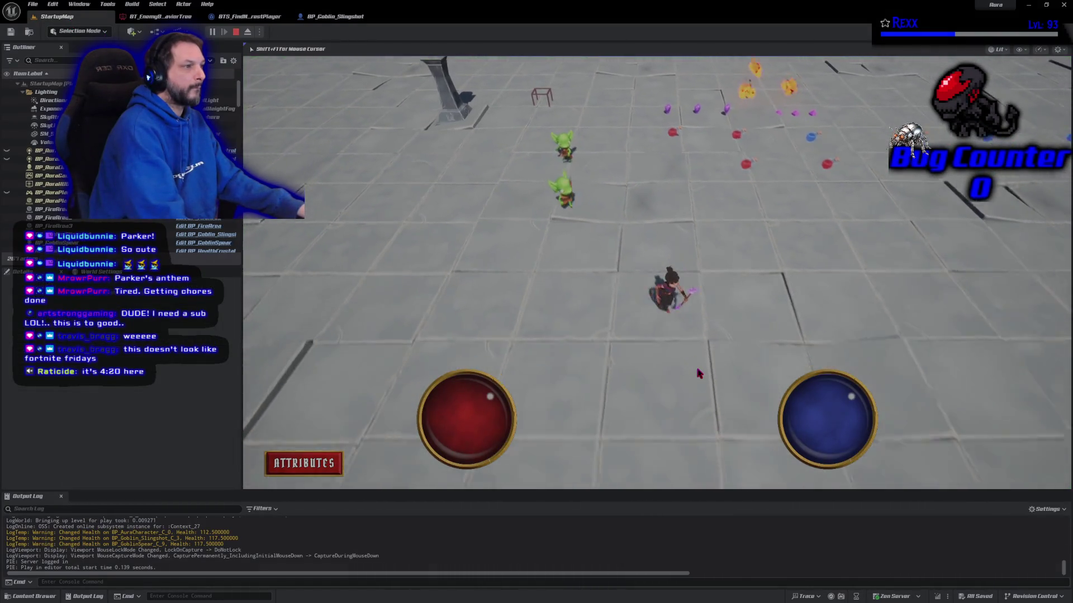
{"action": "left_click", "coordinate": [809, 239]}
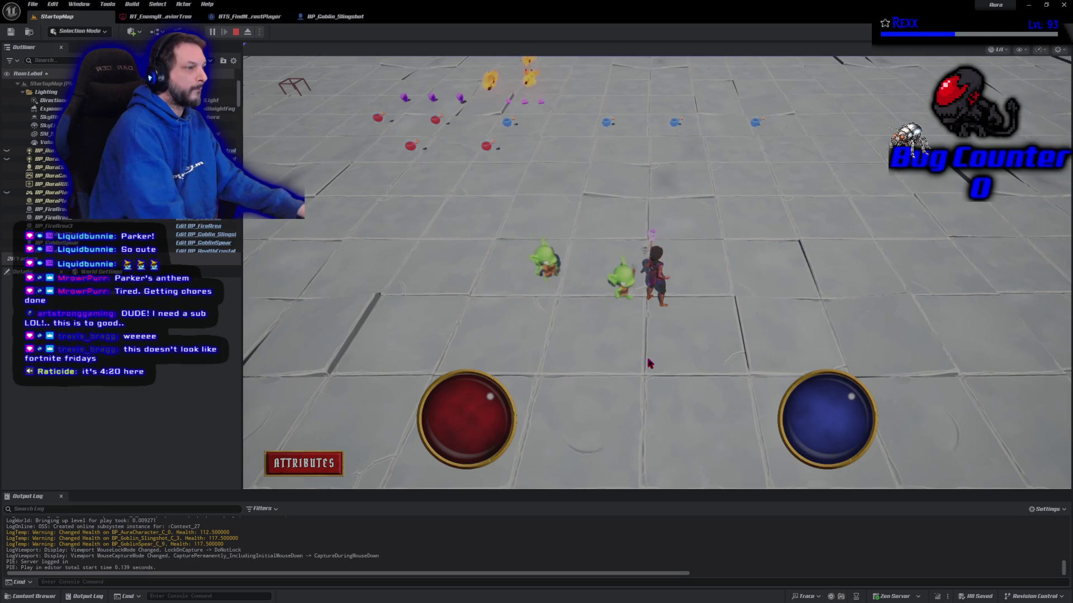
{"action": "left_click", "coordinate": [760, 196]}
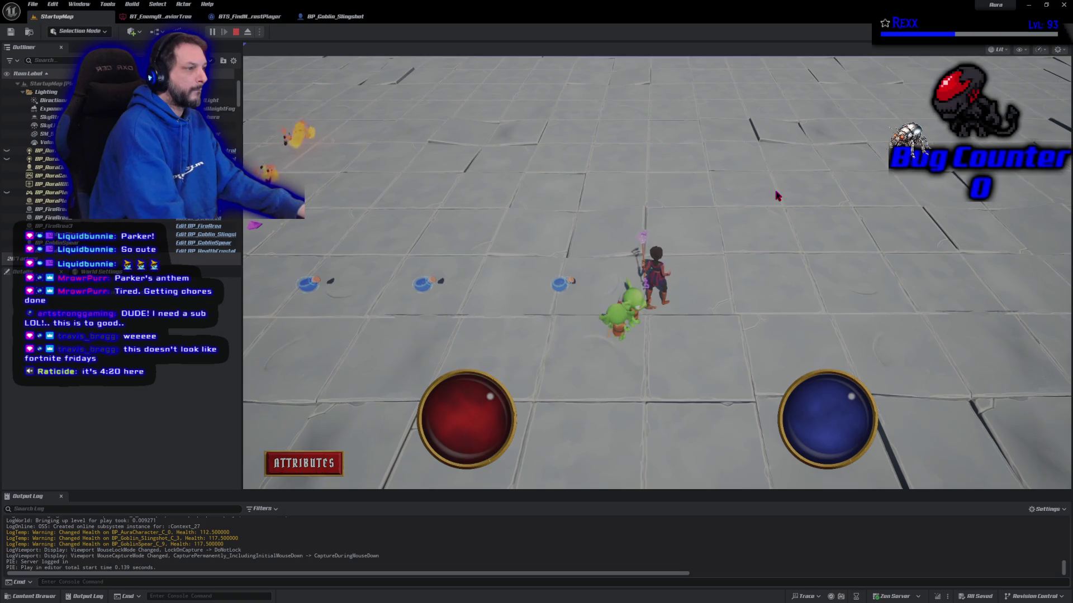
{"action": "left_click", "coordinate": [236, 32]}
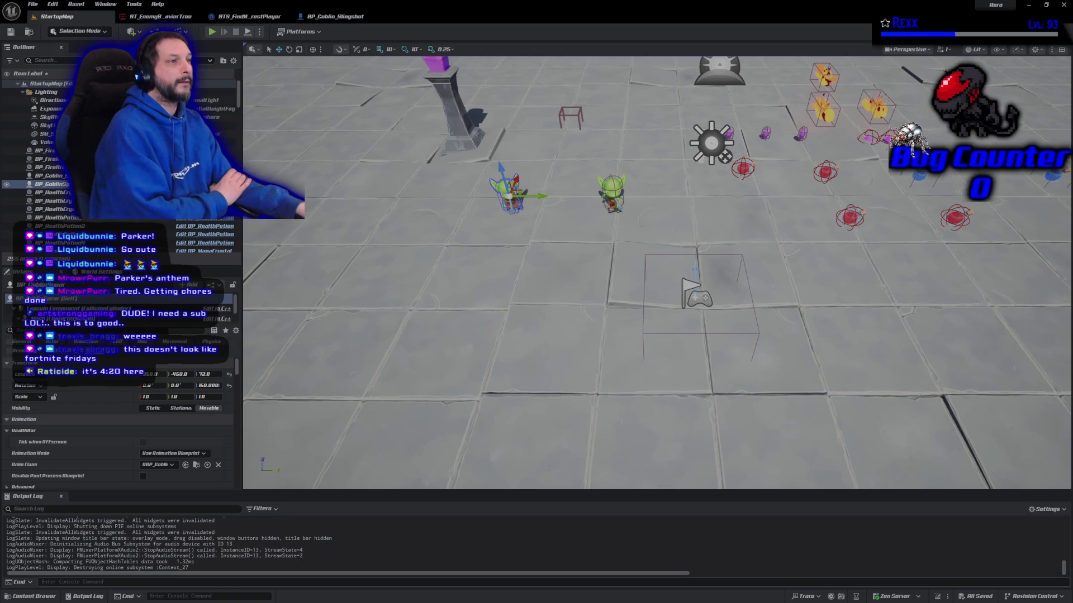
Step: Return to BT_EnemyBehaviorTree, dismiss the Key Query dropdown, and use File > Save All
{"action": "left_click", "coordinate": [159, 17]}
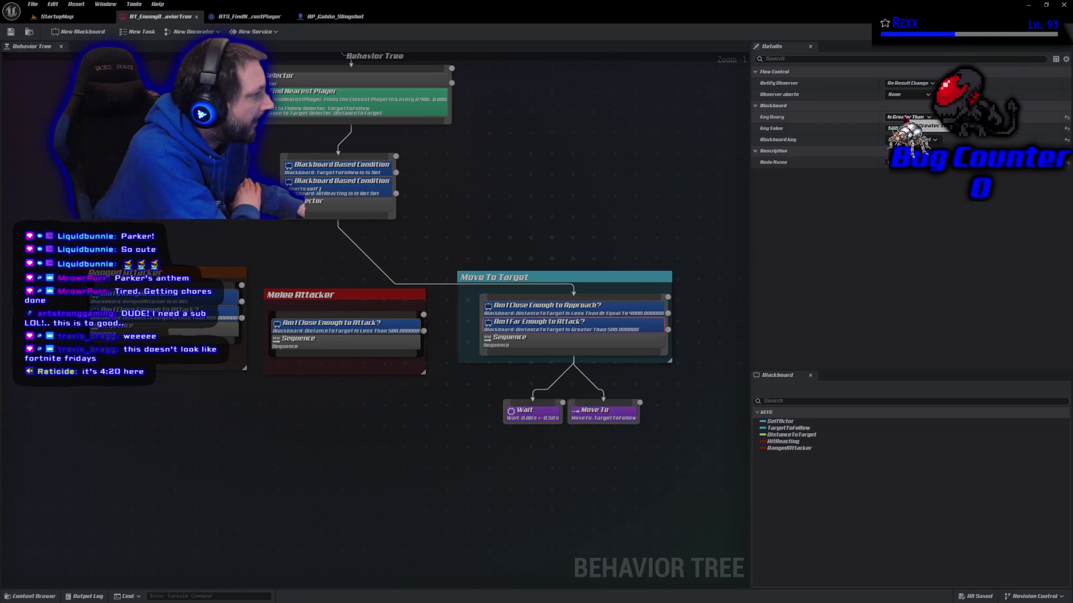
{"action": "left_click", "coordinate": [907, 126]}
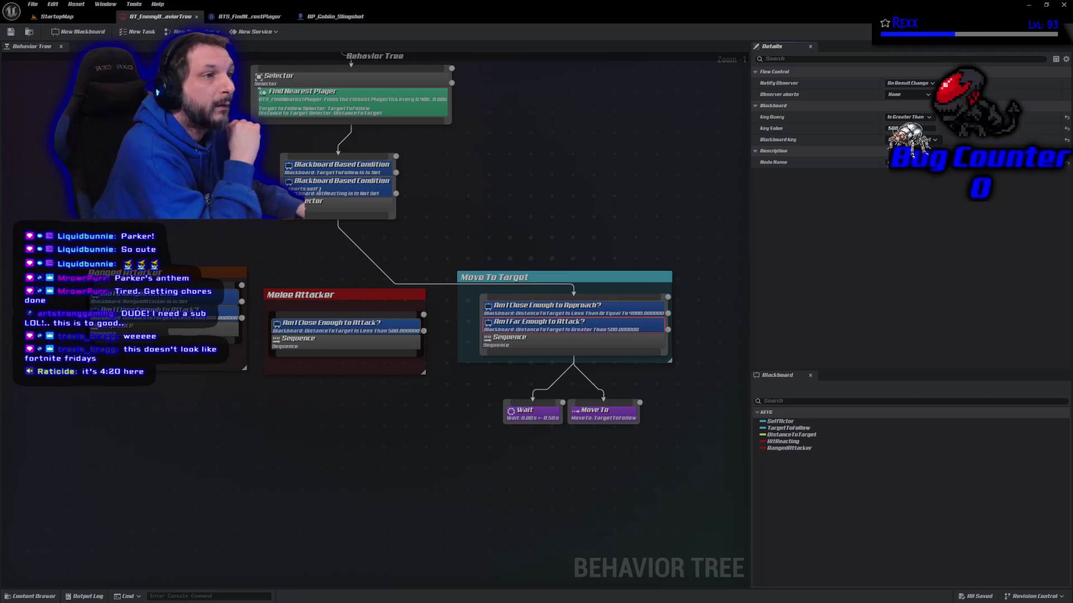
{"action": "left_click", "coordinate": [32, 4]}
{"action": "left_click", "coordinate": [56, 54]}
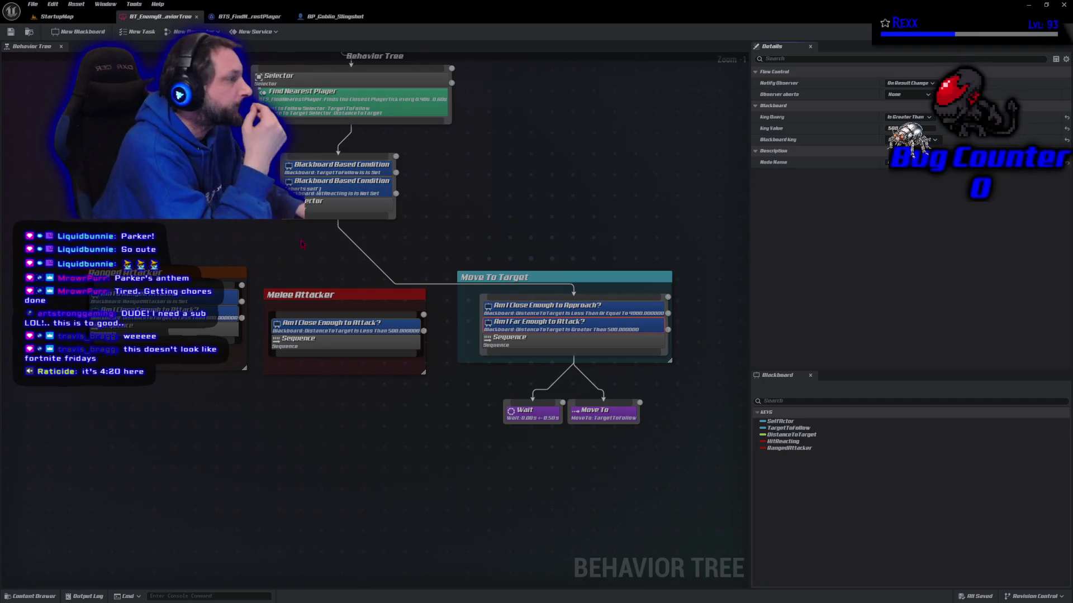
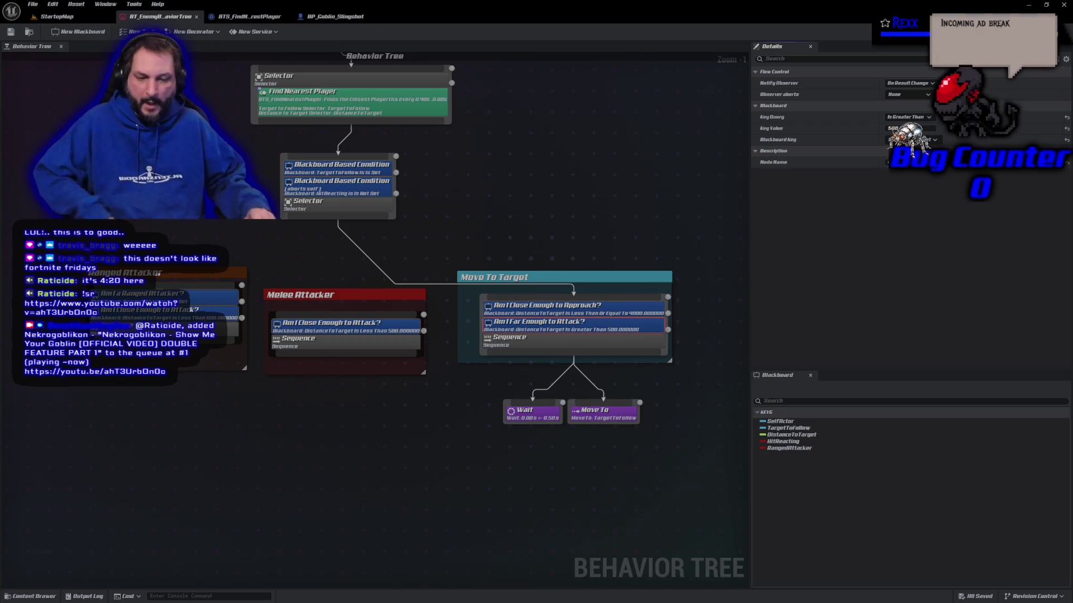
Step: Check the repository for uncommitted changes, then select the tree's lower branches and tasks
{"action": "key", "text": "alt+Tab"}
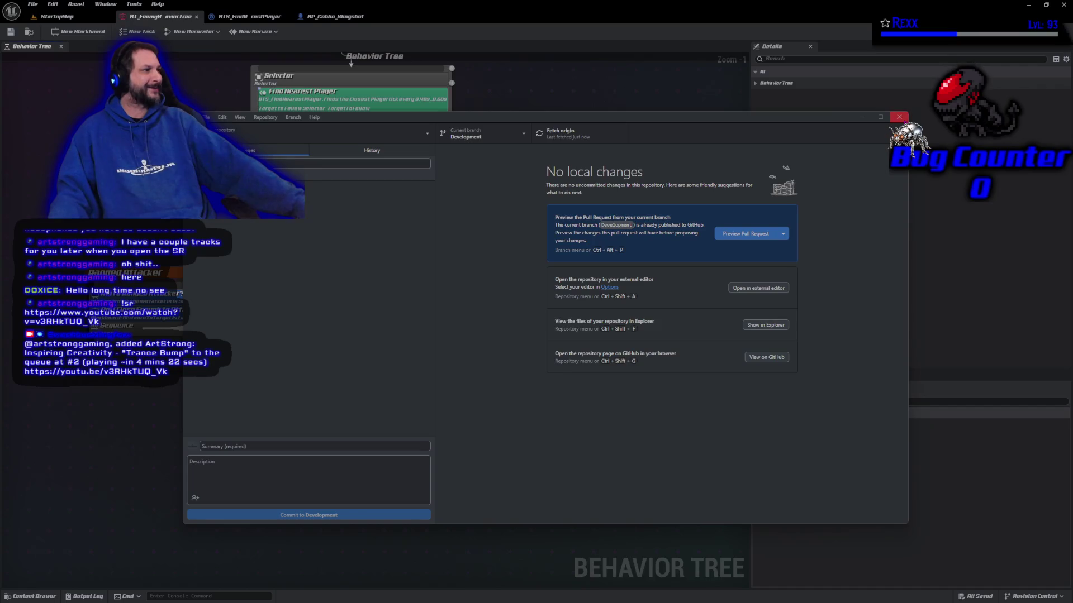
{"action": "left_click", "coordinate": [899, 116]}
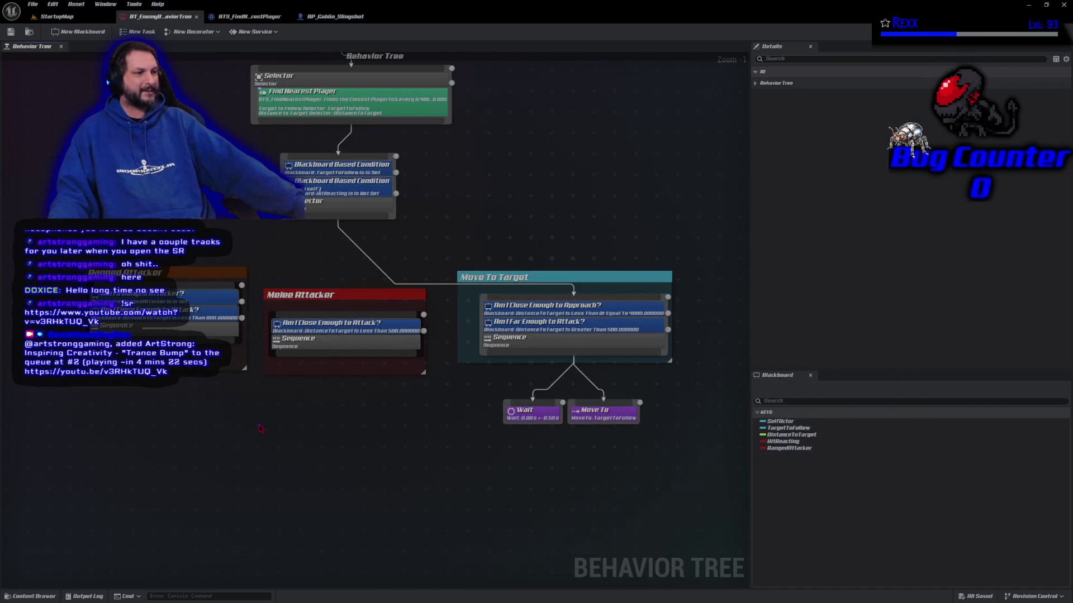
{"action": "mouse_move", "coordinate": [80, 241]}
{"action": "left_mouse_down"}
{"action": "mouse_move", "coordinate": [595, 443]}
{"action": "mouse_move", "coordinate": [684, 451]}
{"action": "left_mouse_up"}
Step: Playtest StartupMap by casting fireballs at the goblins, then return to the tree and quit
{"action": "left_click", "coordinate": [56, 16]}
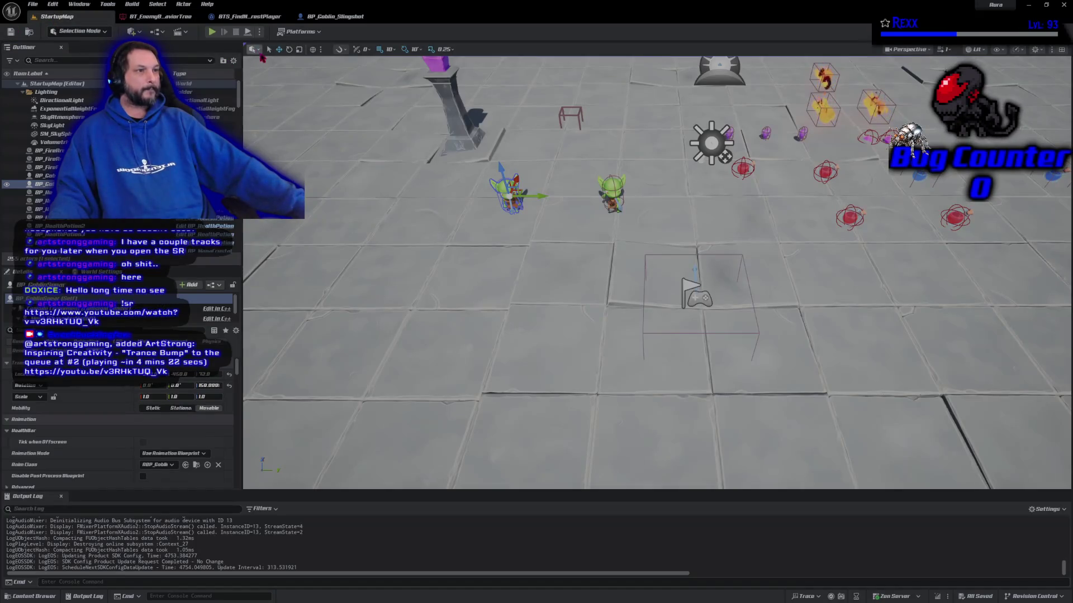
{"action": "left_click", "coordinate": [211, 31]}
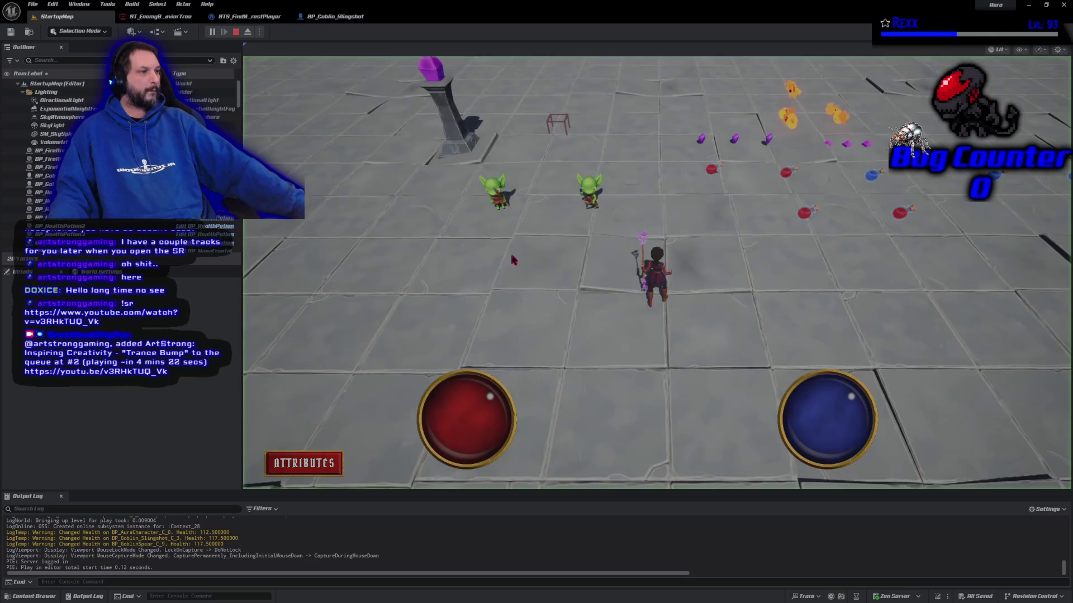
{"action": "left_click", "coordinate": [587, 326]}
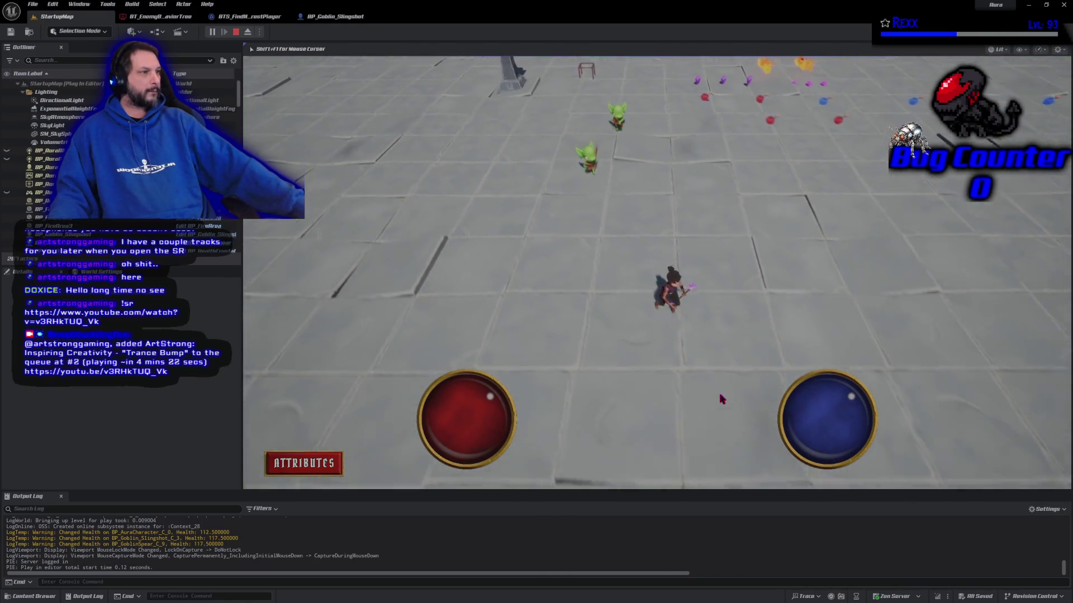
{"action": "left_click", "coordinate": [835, 278]}
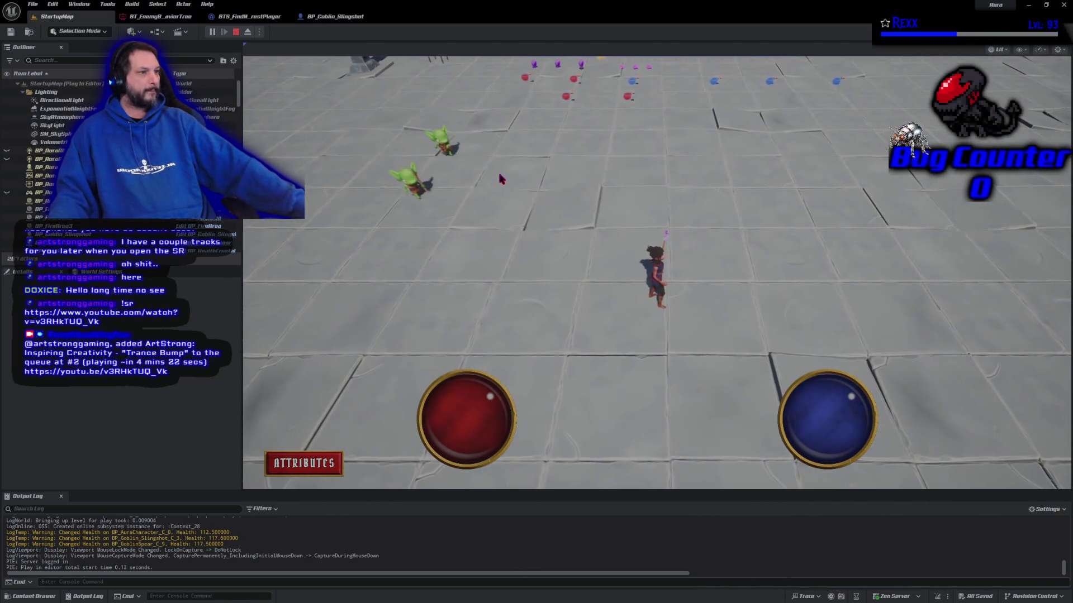
{"action": "left_click", "coordinate": [474, 158]}
{"action": "left_click", "coordinate": [901, 277]}
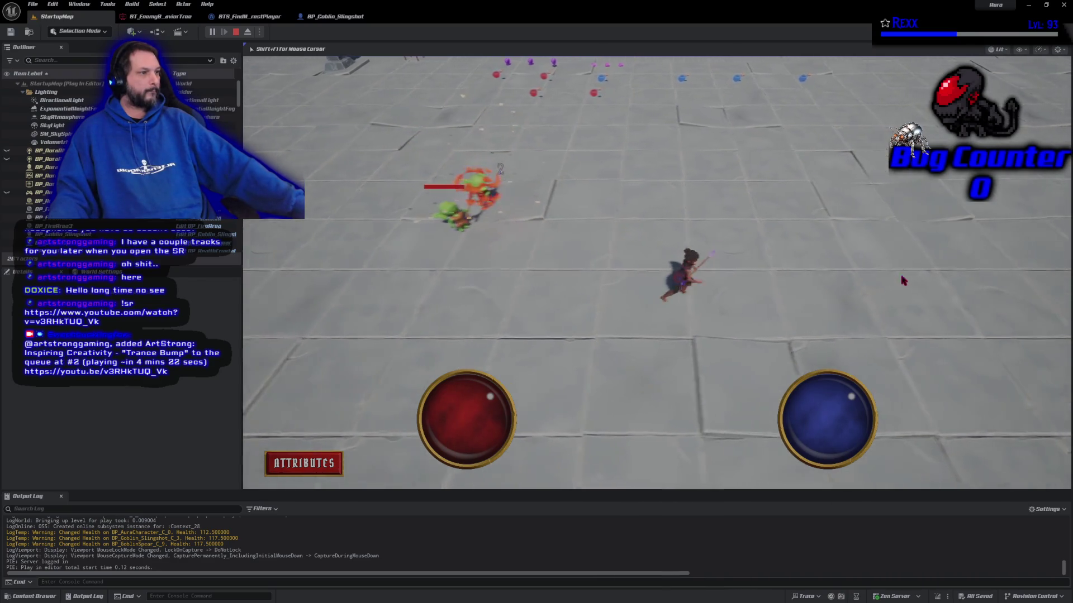
{"action": "left_click", "coordinate": [235, 32]}
{"action": "left_click", "coordinate": [160, 16]}
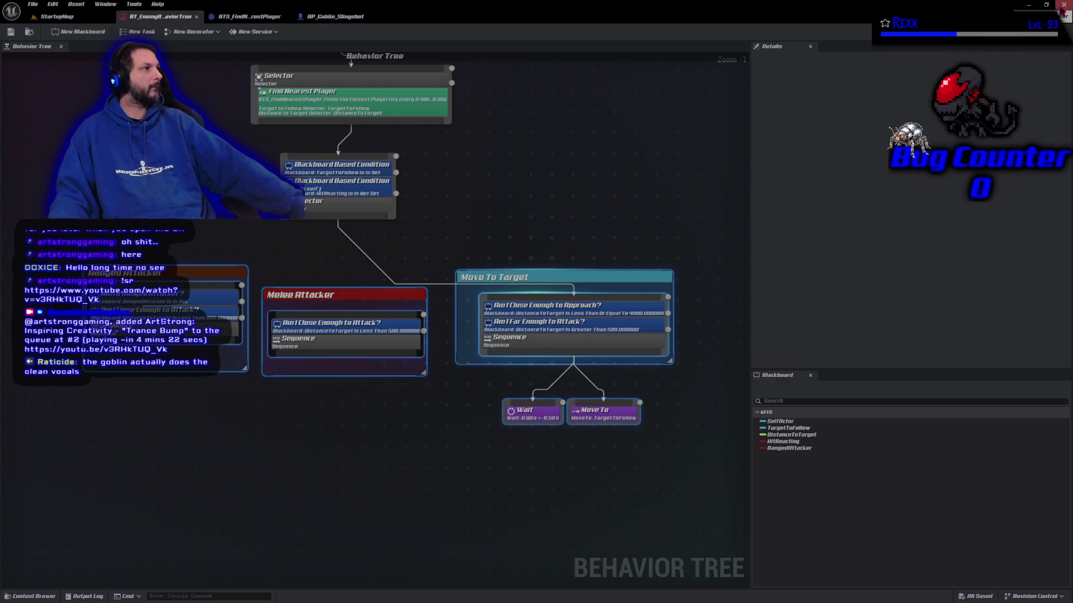
{"action": "left_click", "coordinate": [1061, 6]}
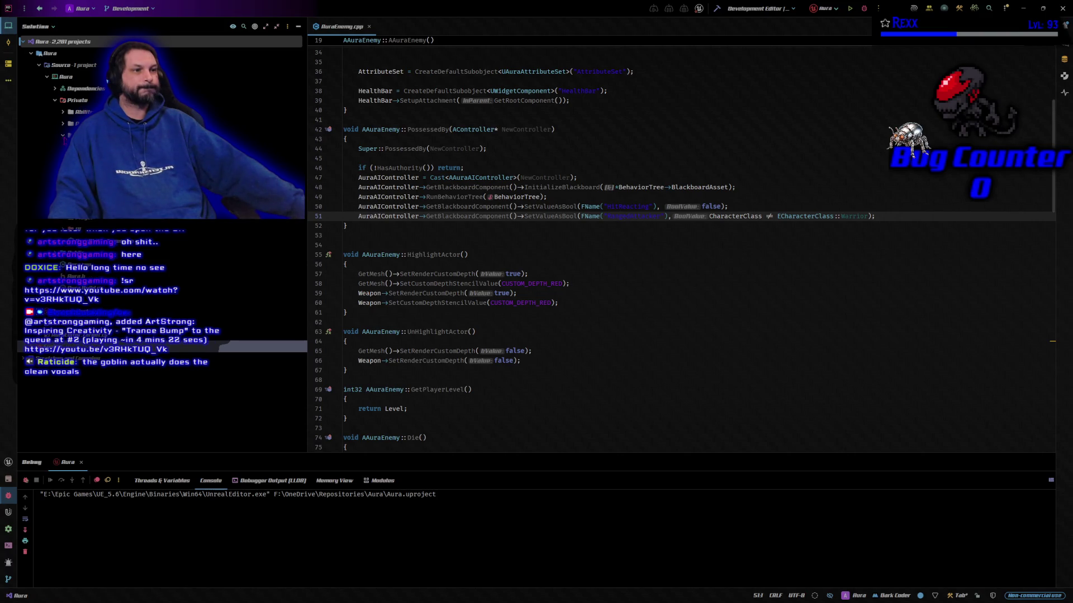
Step: Add an Unreal class to Private/AI, searching all classes for uBTTask_Blueprint as parent
{"action": "left_click", "coordinate": [62, 135]}
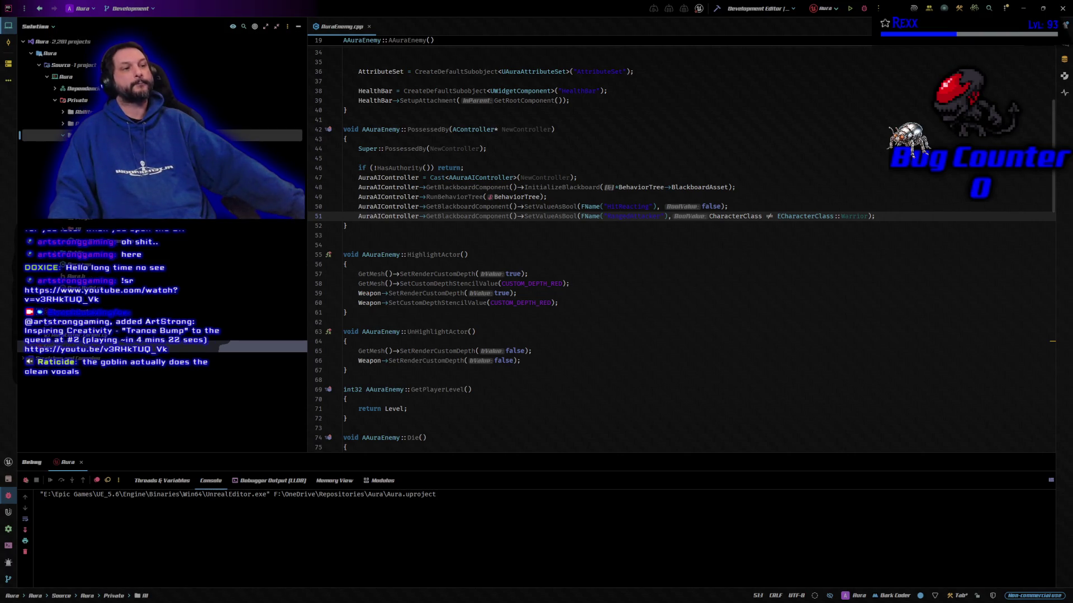
{"action": "right_click", "coordinate": [89, 134]}
{"action": "mouse_move", "coordinate": [112, 135]}
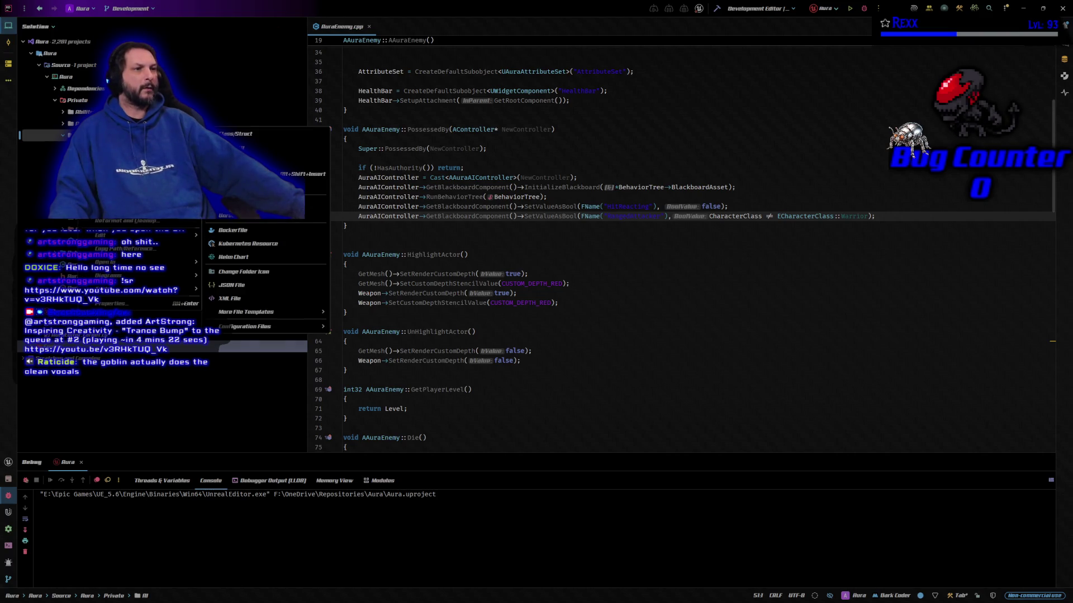
{"action": "left_click", "coordinate": [262, 202]}
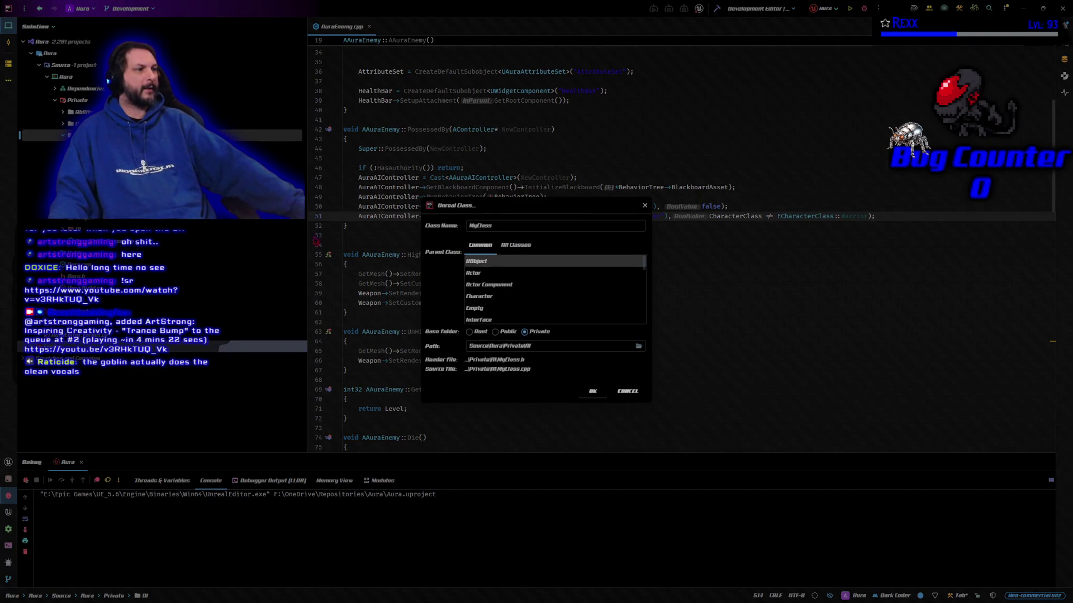
{"action": "left_click", "coordinate": [516, 246]}
{"action": "left_click", "coordinate": [519, 264]}
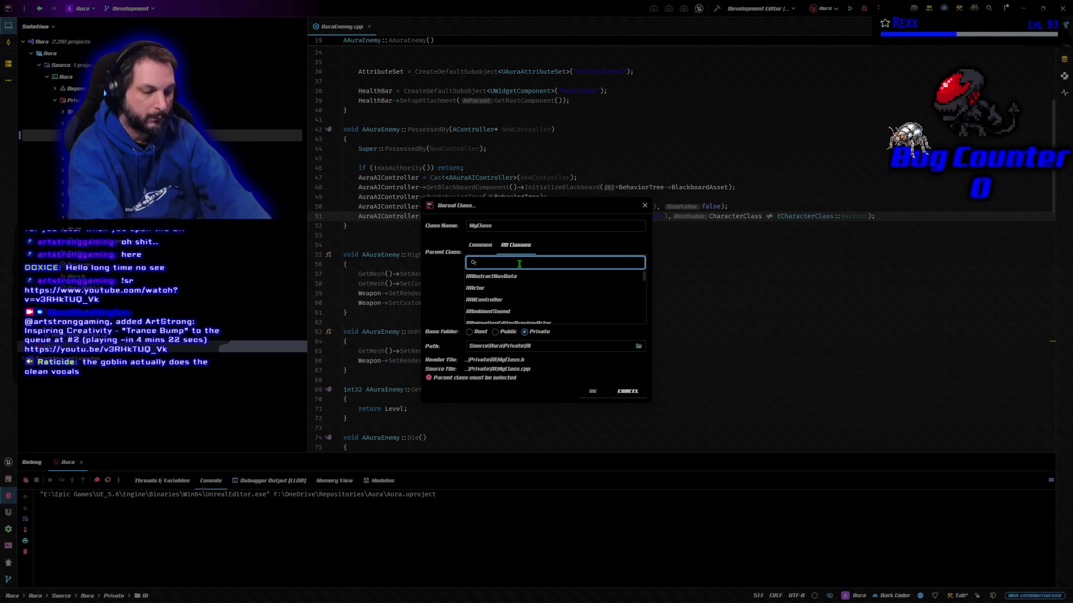
{"action": "type", "text": "uBT"}
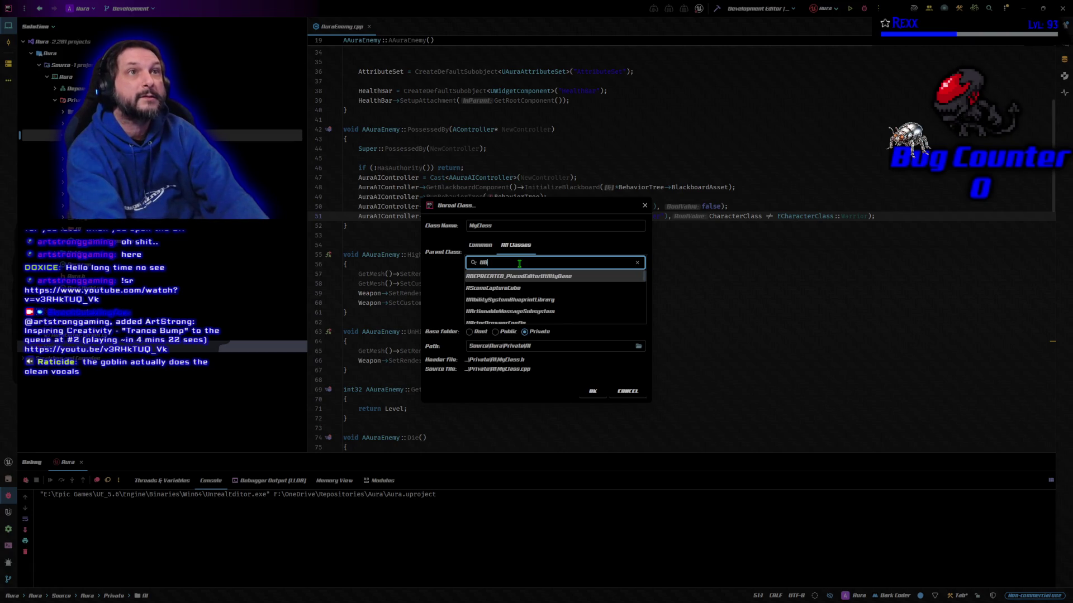
{"action": "type", "text": "Tas"}
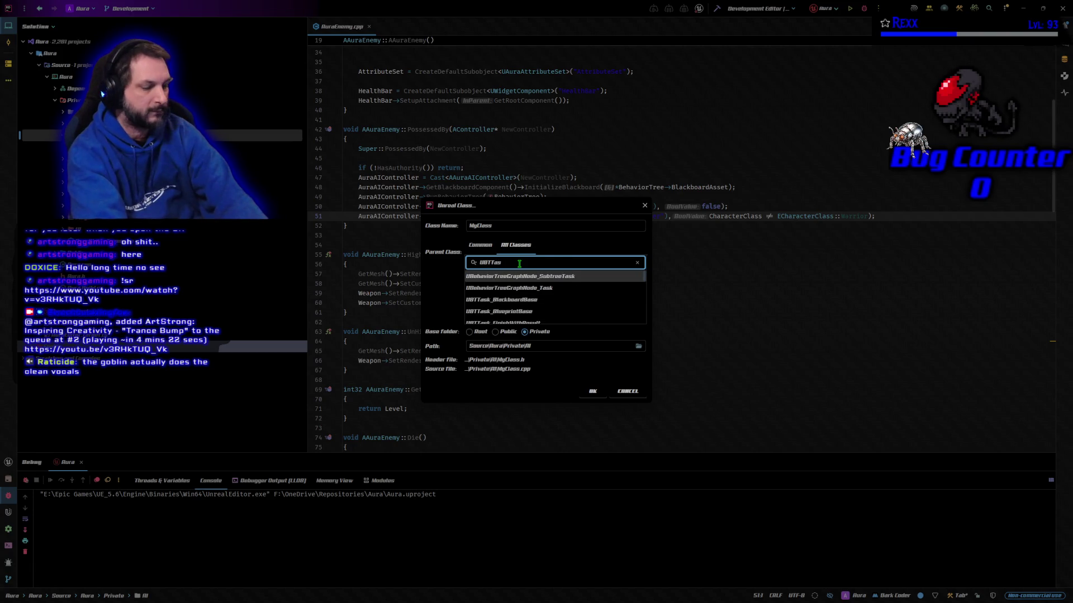
{"action": "type", "text": "k"}
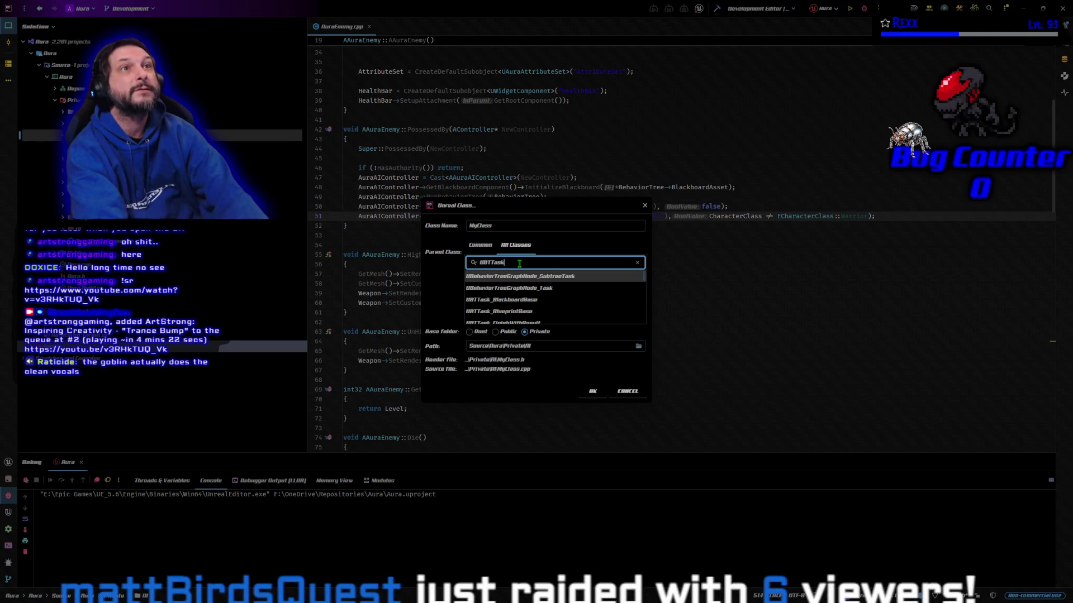
{"action": "type", "text": "_"}
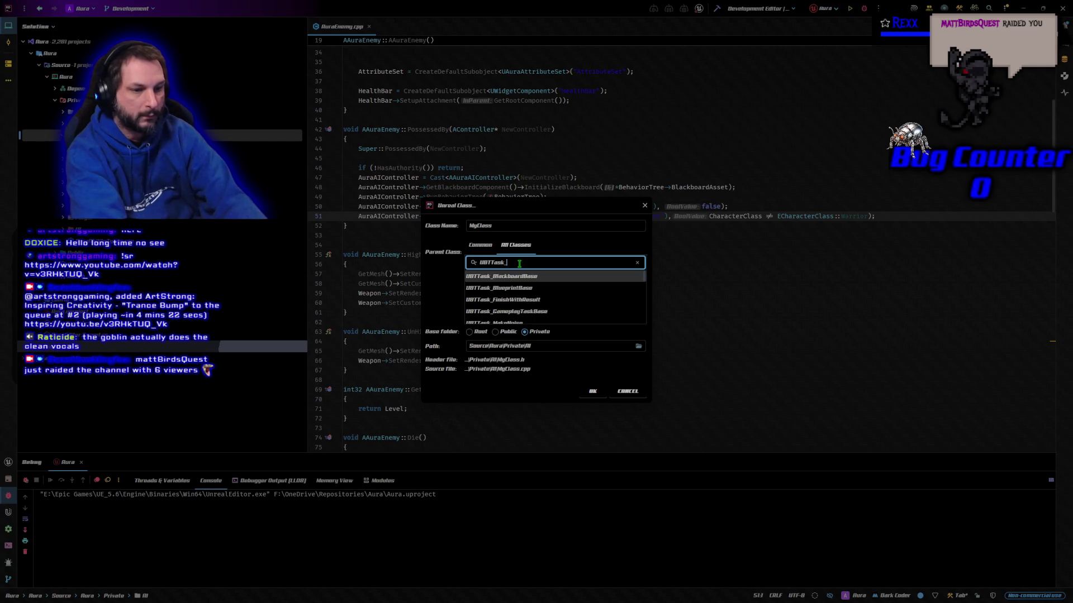
{"action": "type", "text": "Blueprint"}
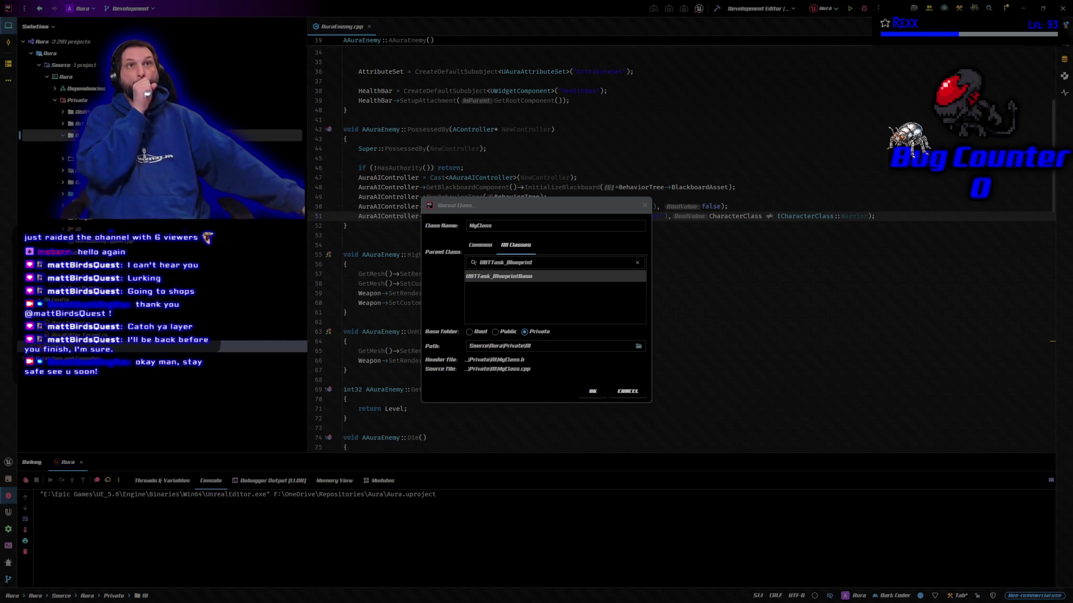
{"action": "left_click", "coordinate": [499, 225]}
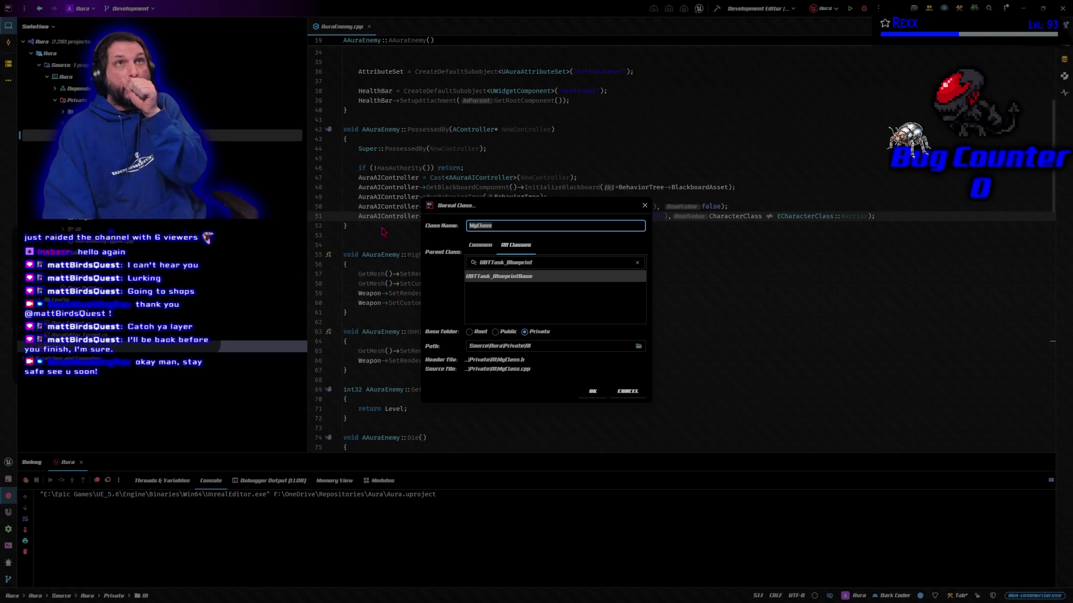
Step: Name the new class BTTask_Attack with parent BTTask_BlueprintBase and confirm creation
{"action": "type", "text": "BTTask"}
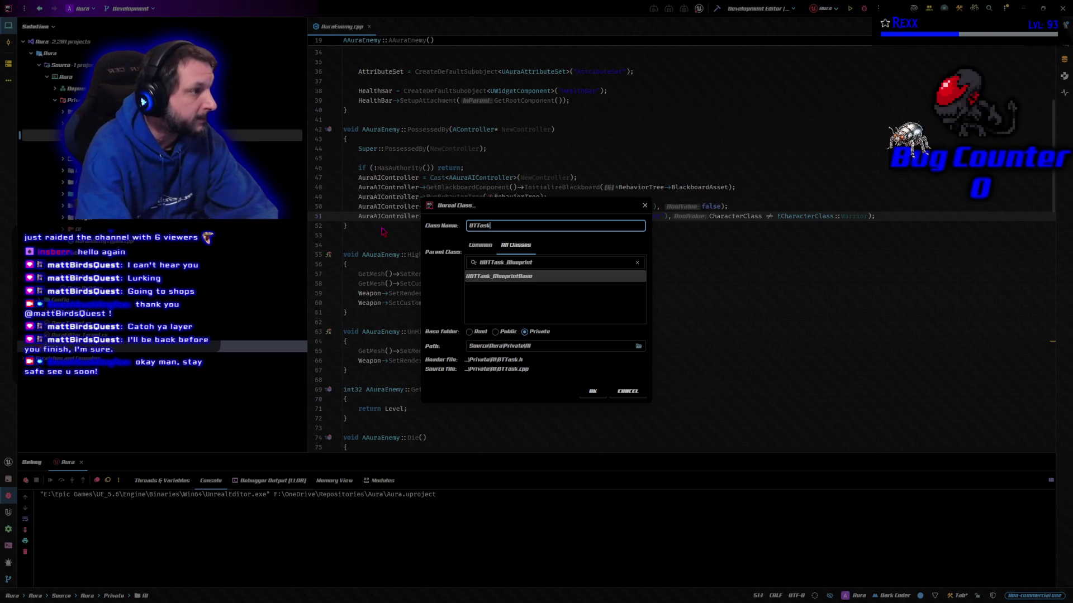
{"action": "type", "text": "_Attack"}
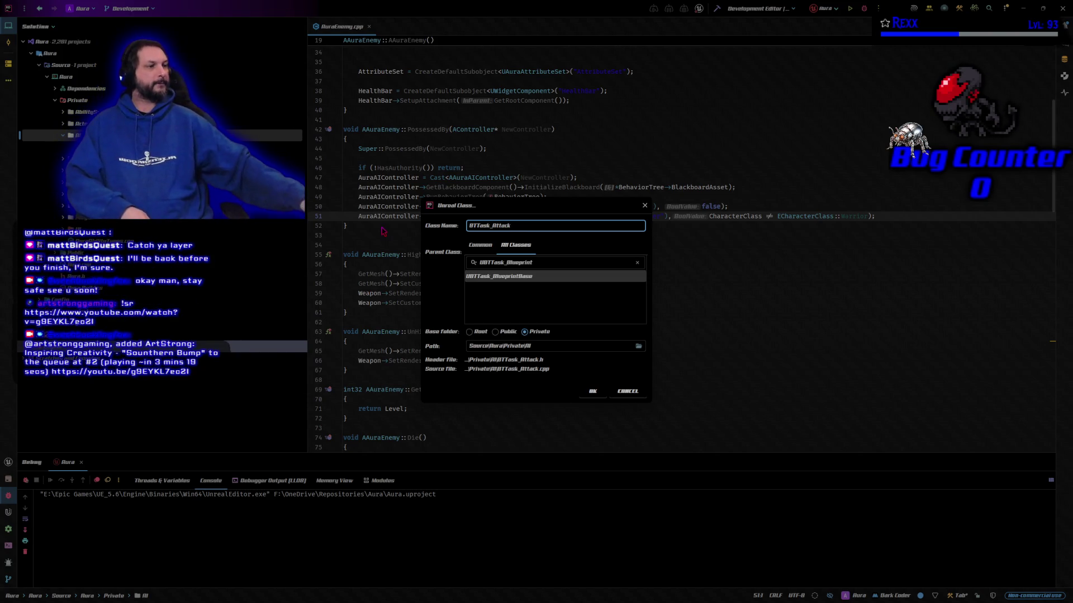
{"action": "left_click", "coordinate": [597, 393]}
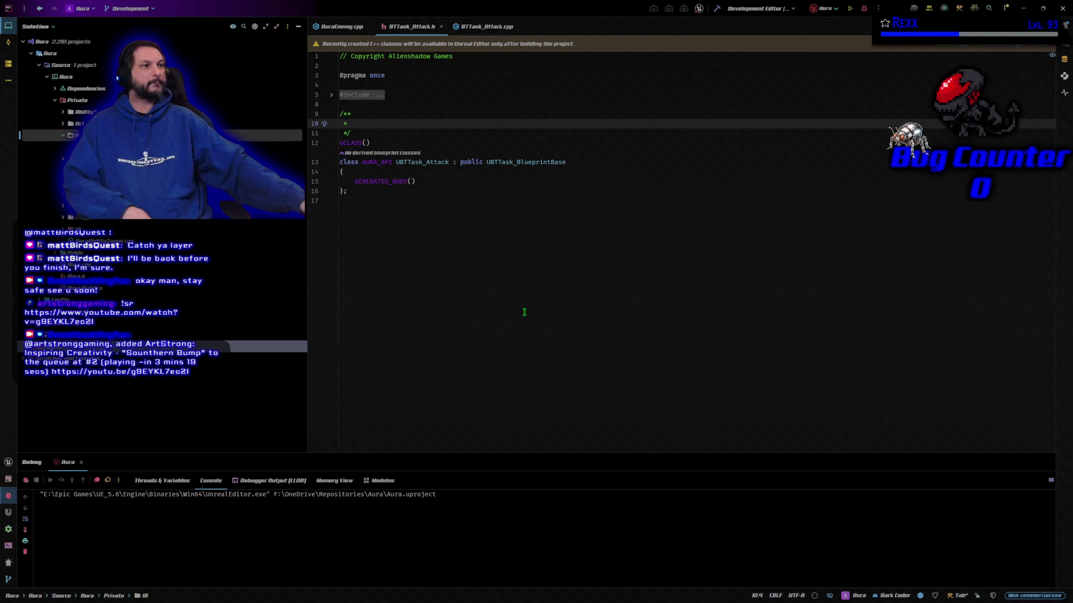
Step: Close AuraEnemy.cpp, unfold the header includes, and open a new line after GENERATED_BODY()
{"action": "left_click", "coordinate": [362, 122]}
{"action": "left_click", "coordinate": [370, 27]}
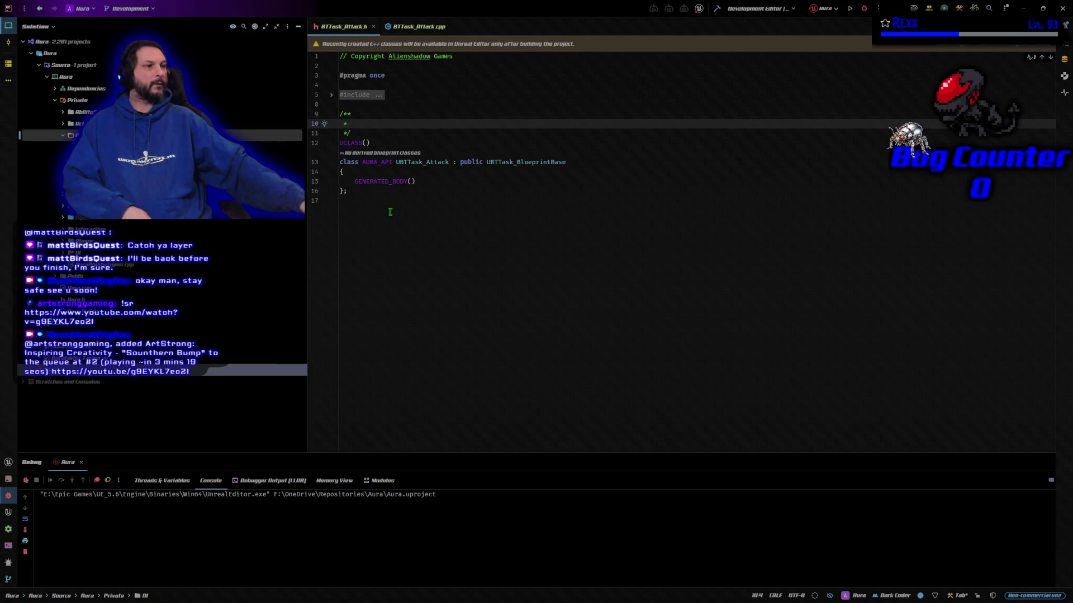
{"action": "left_click", "coordinate": [332, 95]}
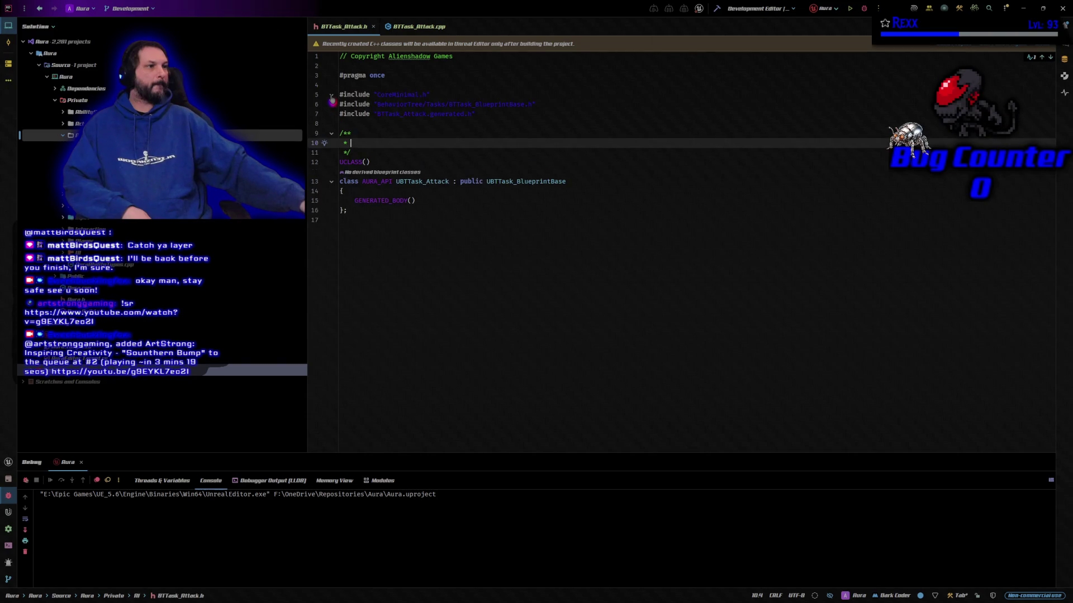
{"action": "left_click", "coordinate": [419, 26]}
{"action": "left_click", "coordinate": [333, 29]}
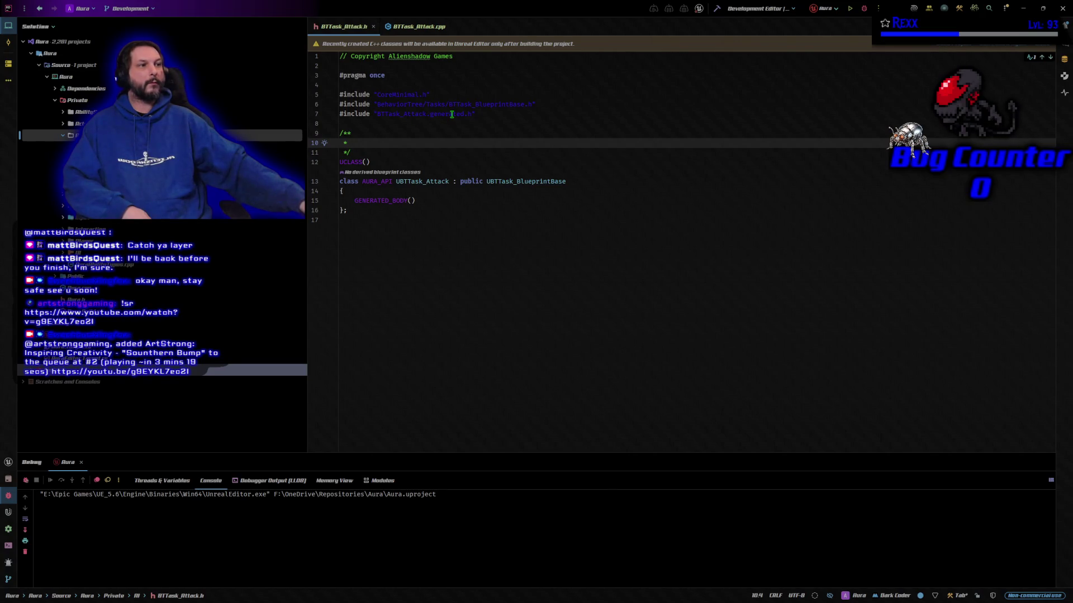
{"action": "left_click", "coordinate": [434, 204]}
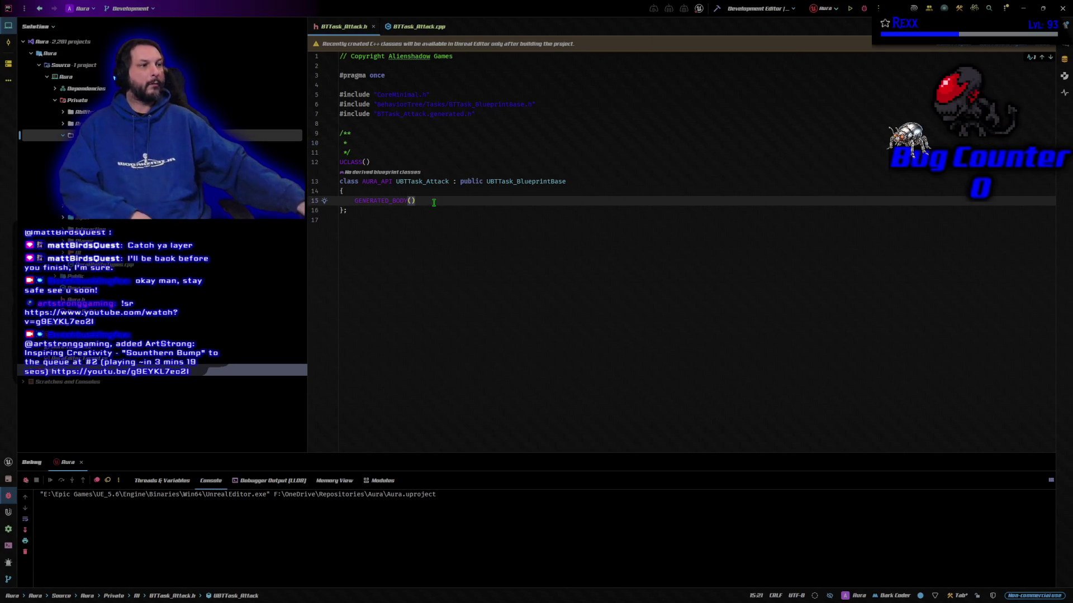
{"action": "key", "text": "Return"}
{"action": "key", "text": "Return"}
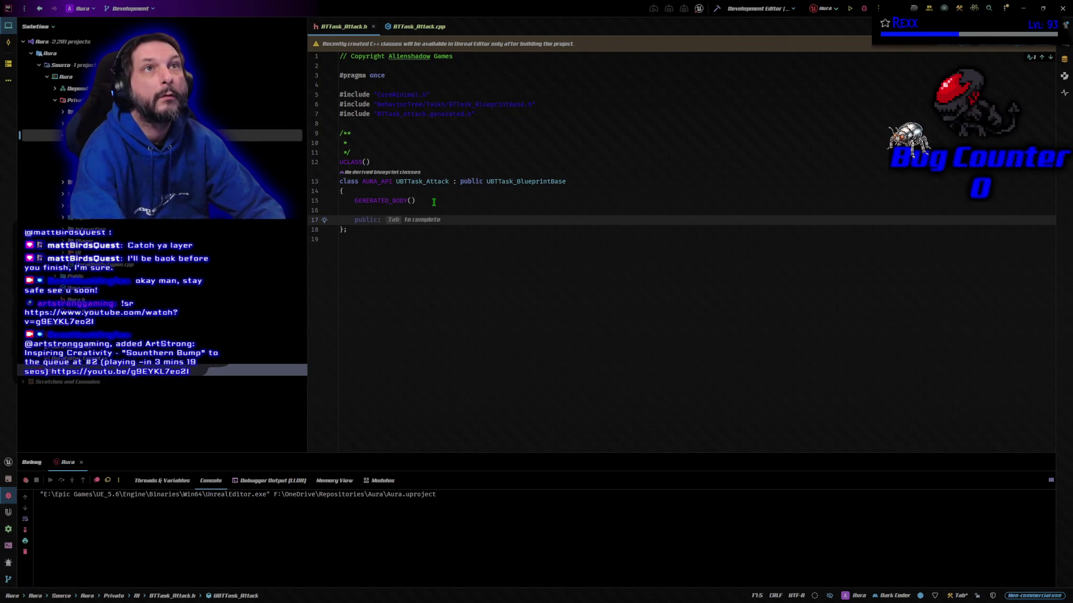
Step: Declare the virtual EBTNodeResult ExecuteTask override in UBTTask_Attack, then switch to BTTask_Attack.cpp
{"action": "type", "text": "virt"}
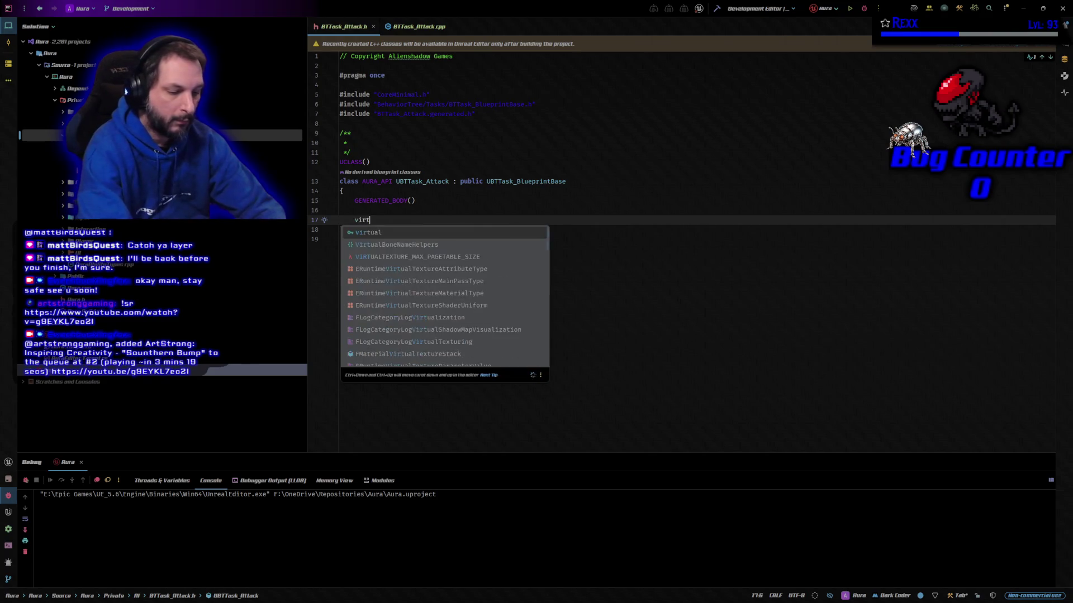
{"action": "type", "text": "ual "}
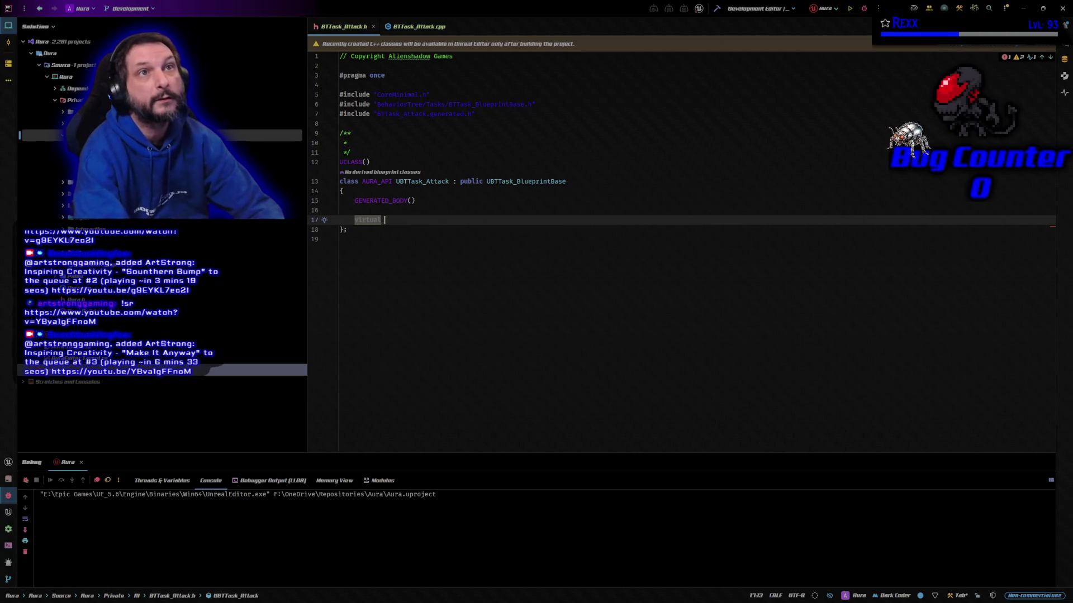
{"action": "type", "text": "EBT"}
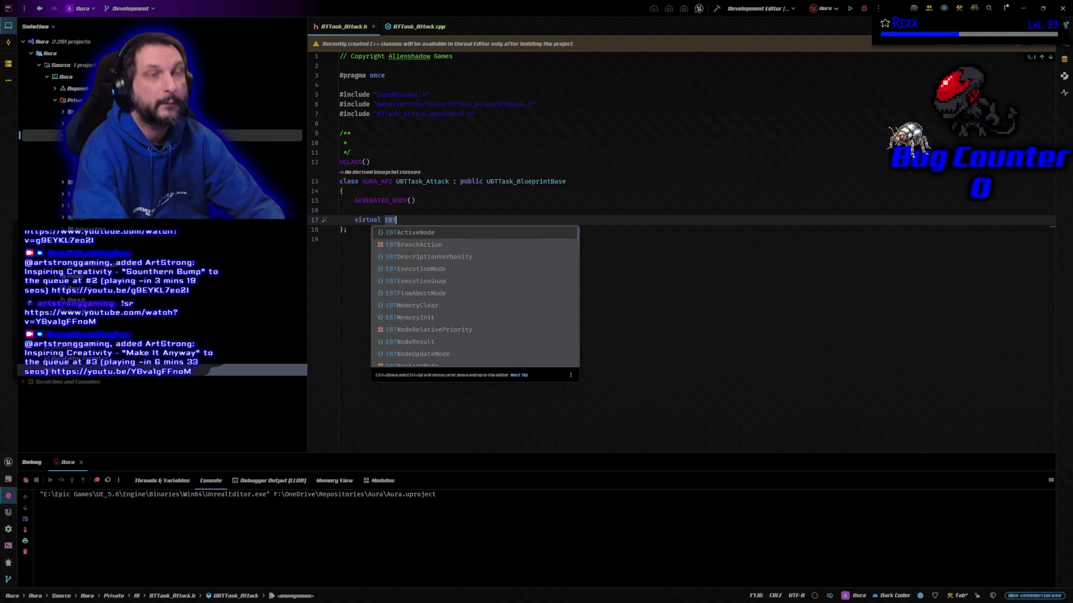
{"action": "type", "text": "Node"}
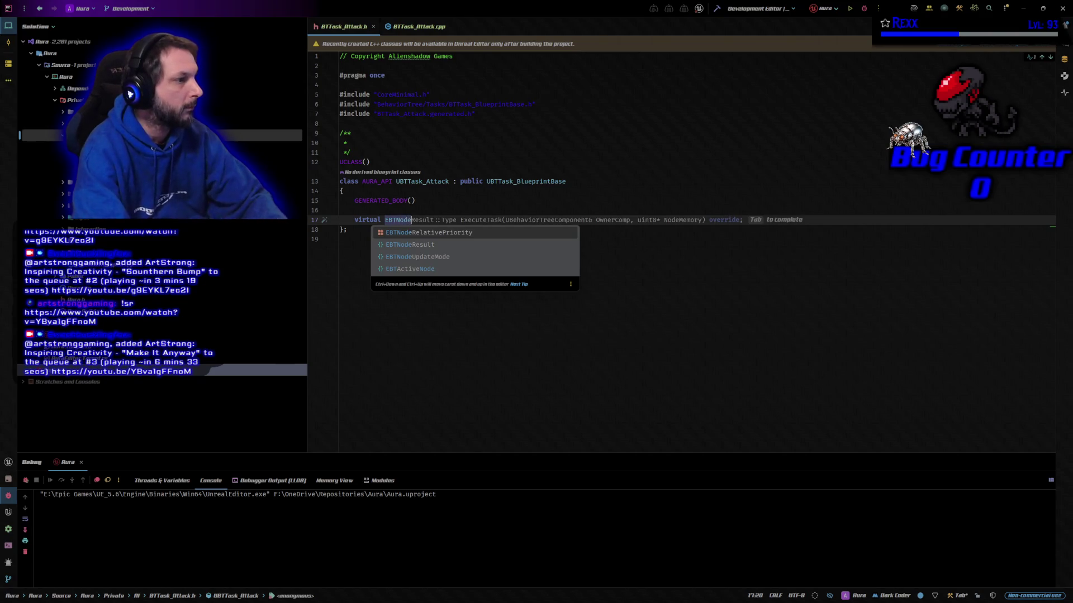
{"action": "key", "text": "Tab"}
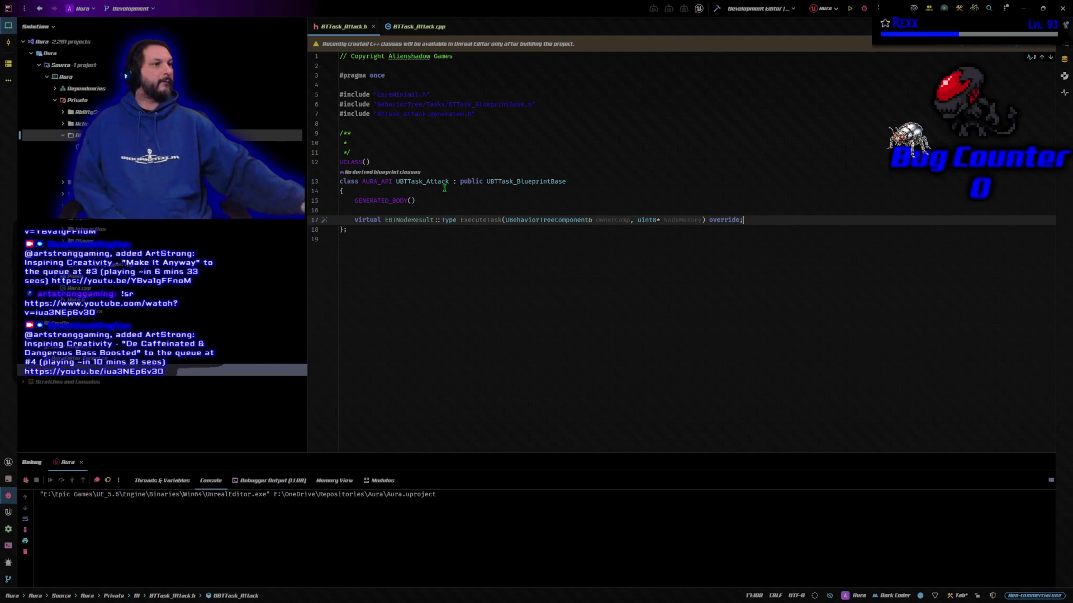
{"action": "key", "text": "ctrl+alt+Home"}
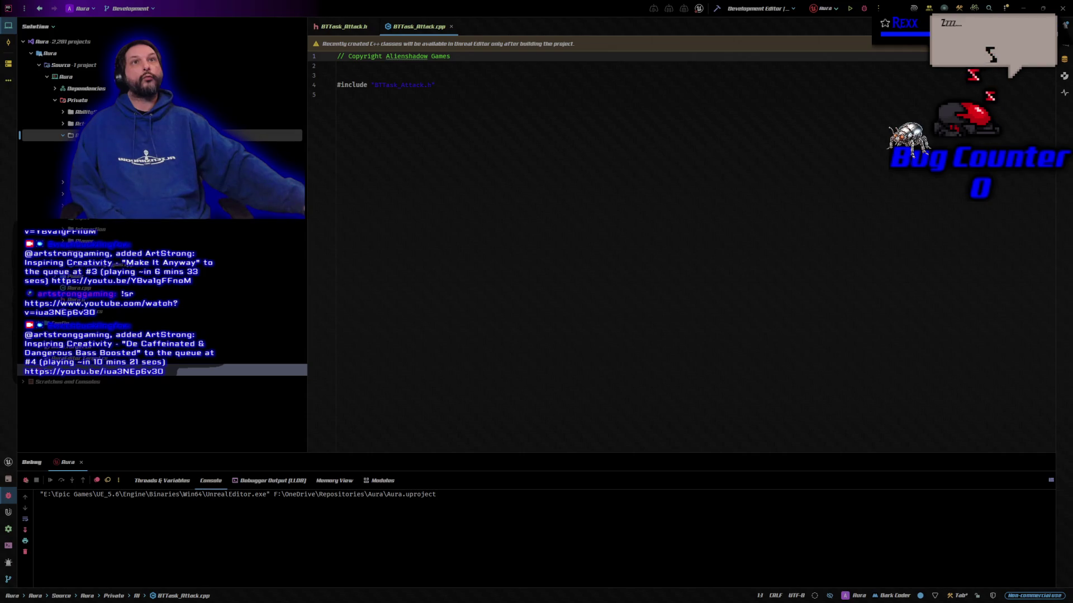
Step: Generate an ExecuteTask definition returning Super::ExecuteTask(OwnerComp, NodeMemory) in BTTask_Attack.cpp
{"action": "key", "text": "ctrl+Tab"}
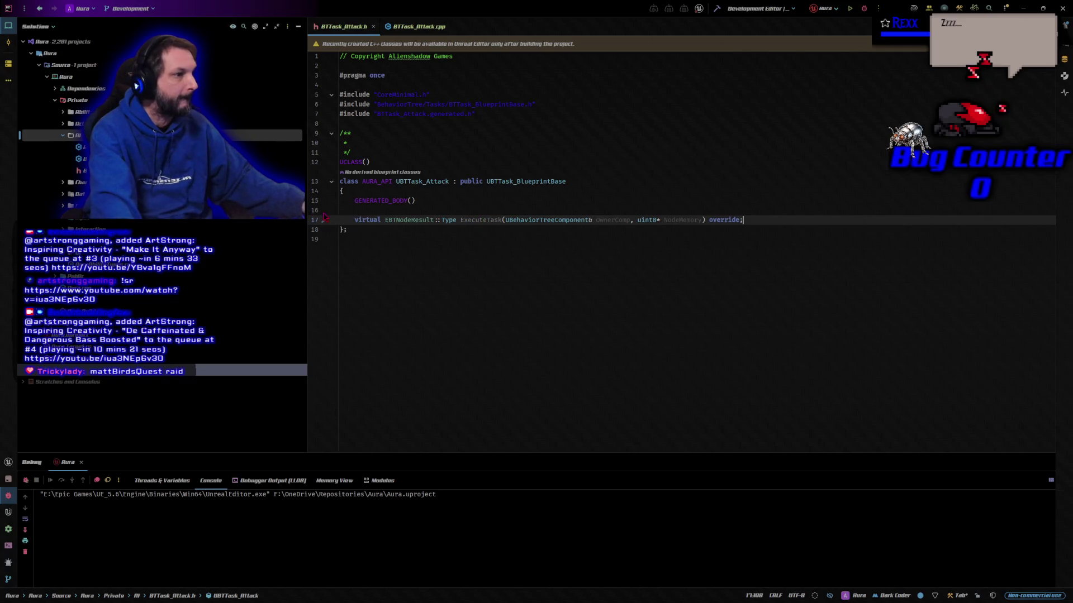
{"action": "left_click", "coordinate": [325, 223]}
{"action": "left_click", "coordinate": [351, 233]}
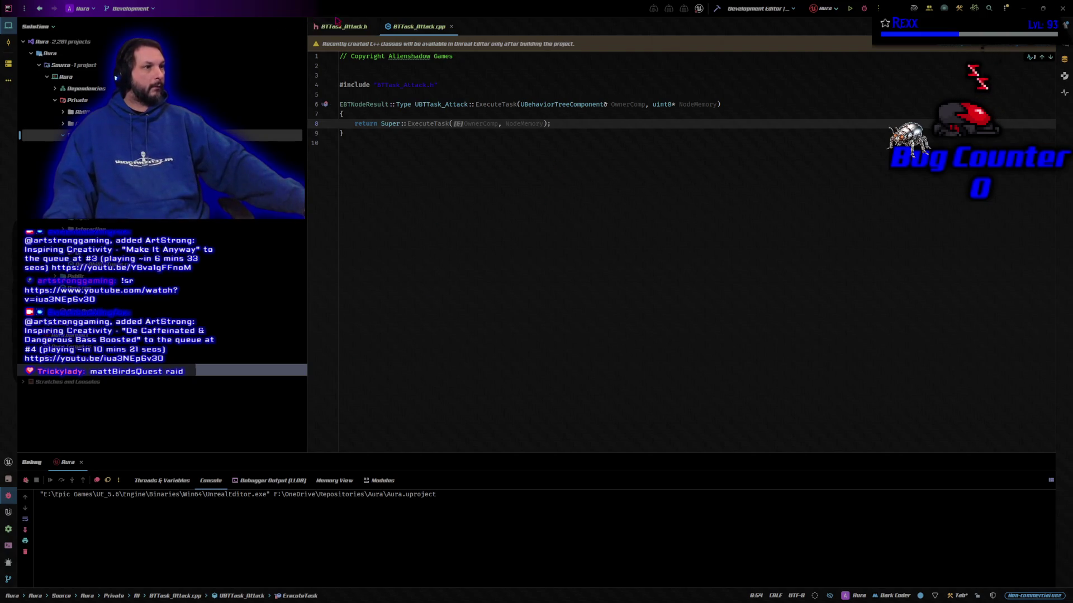
{"action": "key", "text": "ctrl+Tab"}
{"action": "left_click", "coordinate": [403, 274]}
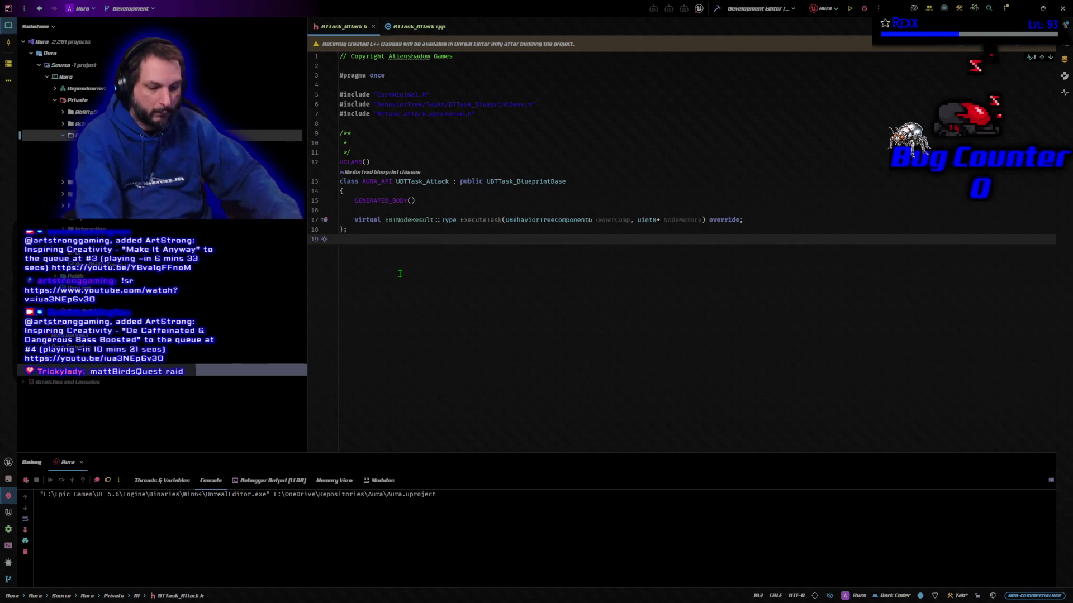
Step: Build with Ctrl+Shift+B until BTTask_Attack.cpp compiles and UnrealEditor-Aura.dll links
{"action": "key", "text": "ctrl+shift+b"}
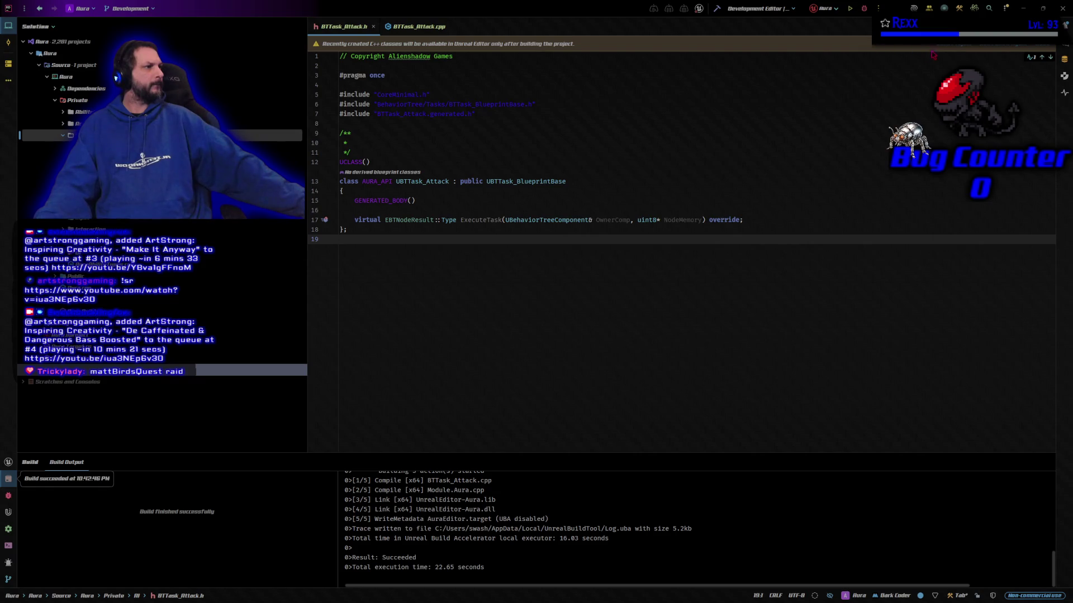
Step: Rebuild Aura, launch UnrealEditor under the debugger, and move its splash screen aside
{"action": "key", "text": "ctrl+shift+b"}
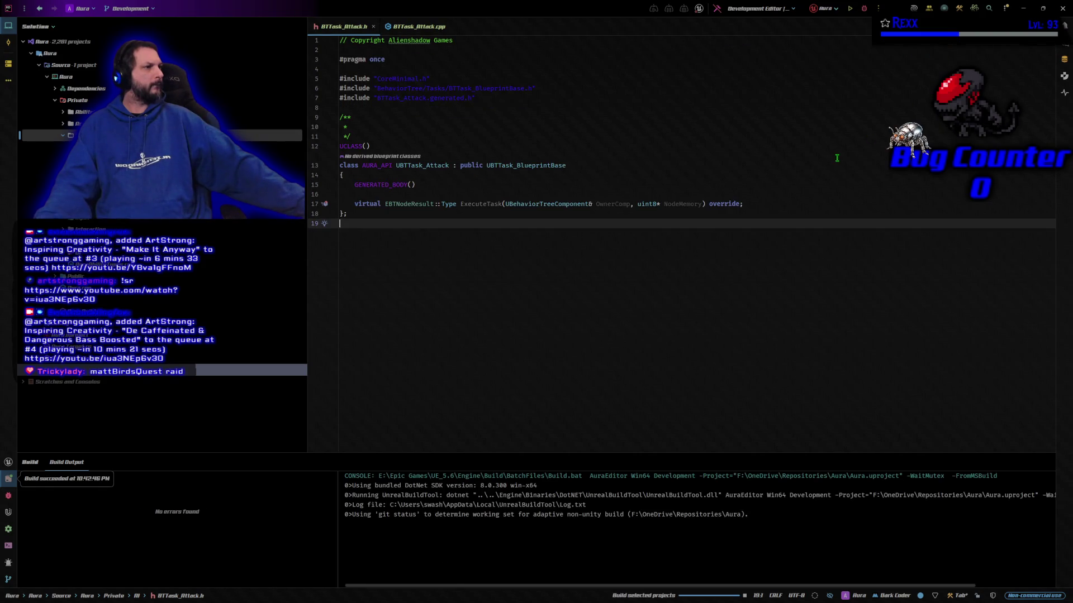
{"action": "left_click", "coordinate": [864, 8]}
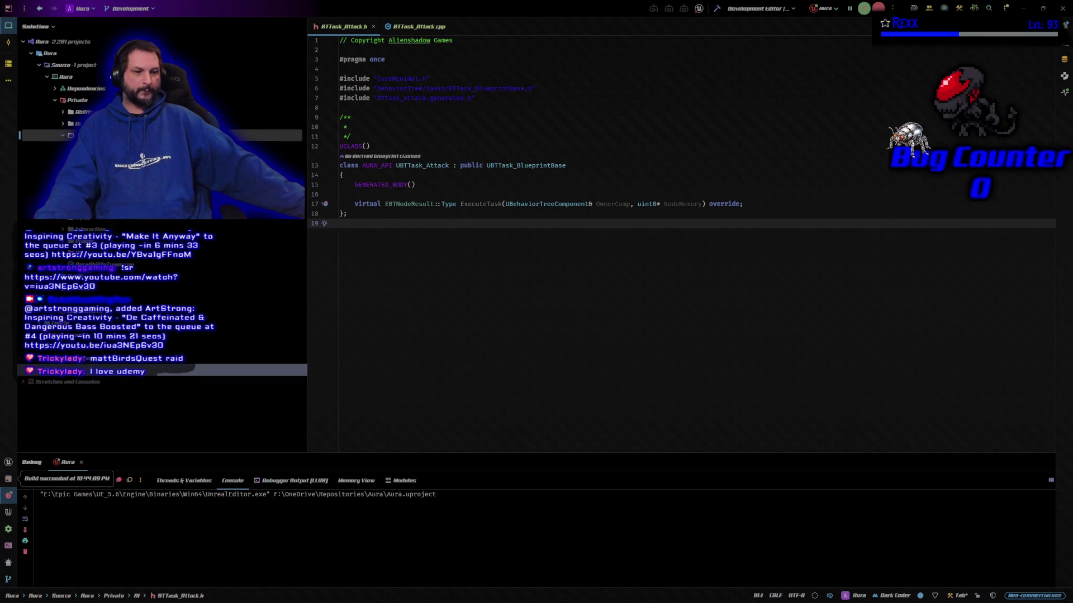
{"action": "left_click_drag", "start_coordinate": [565, 297], "coordinate": [765, 308]}
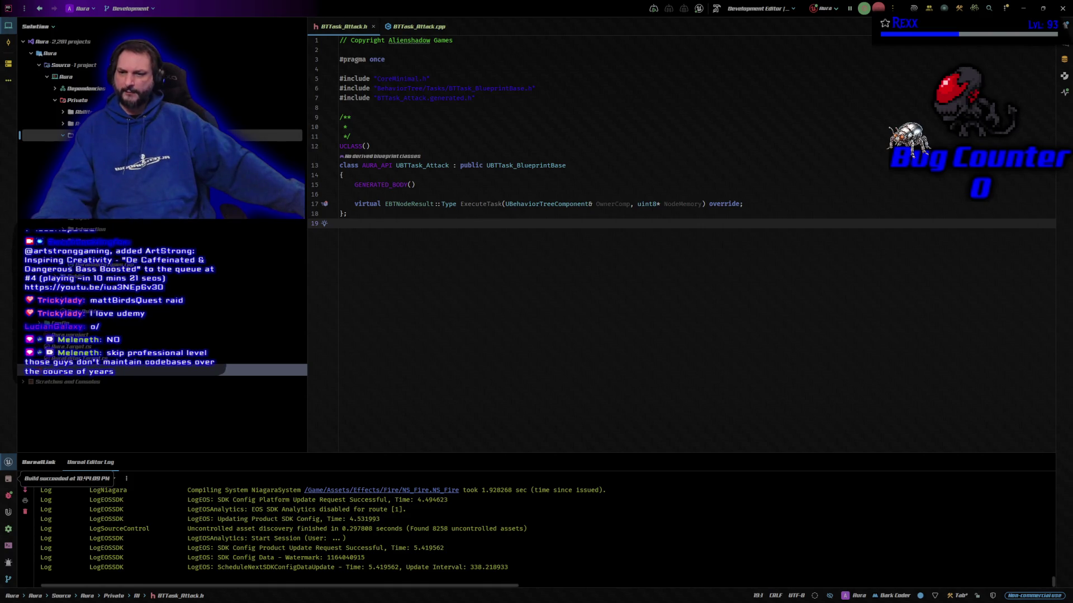
{"action": "key", "text": "alt+Tab"}
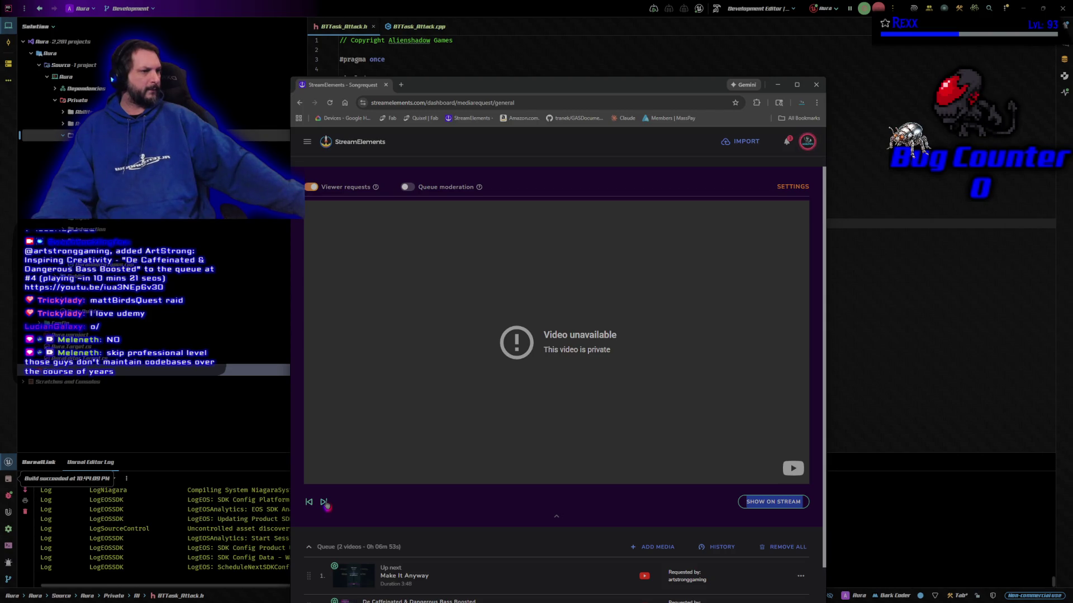
Step: Skip the private video in the StreamElements player so Make It Anyway plays, then minimize Chrome
{"action": "scroll", "coordinate": [447, 451], "scroll_direction": "down", "scroll_amount": 2}
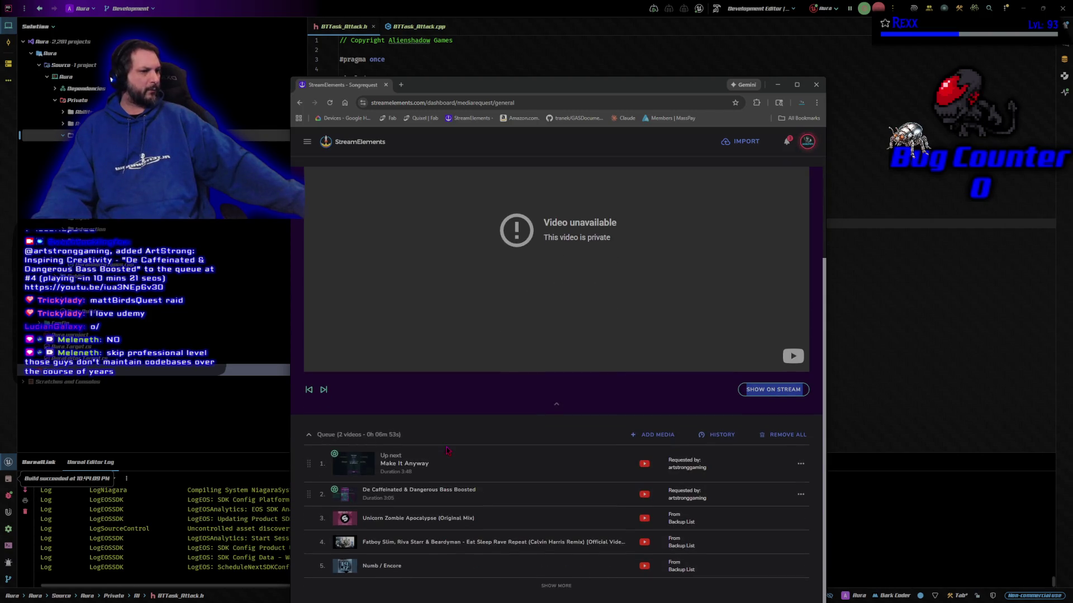
{"action": "left_click", "coordinate": [557, 407]}
{"action": "scroll", "coordinate": [558, 273], "scroll_direction": "up", "scroll_amount": 1}
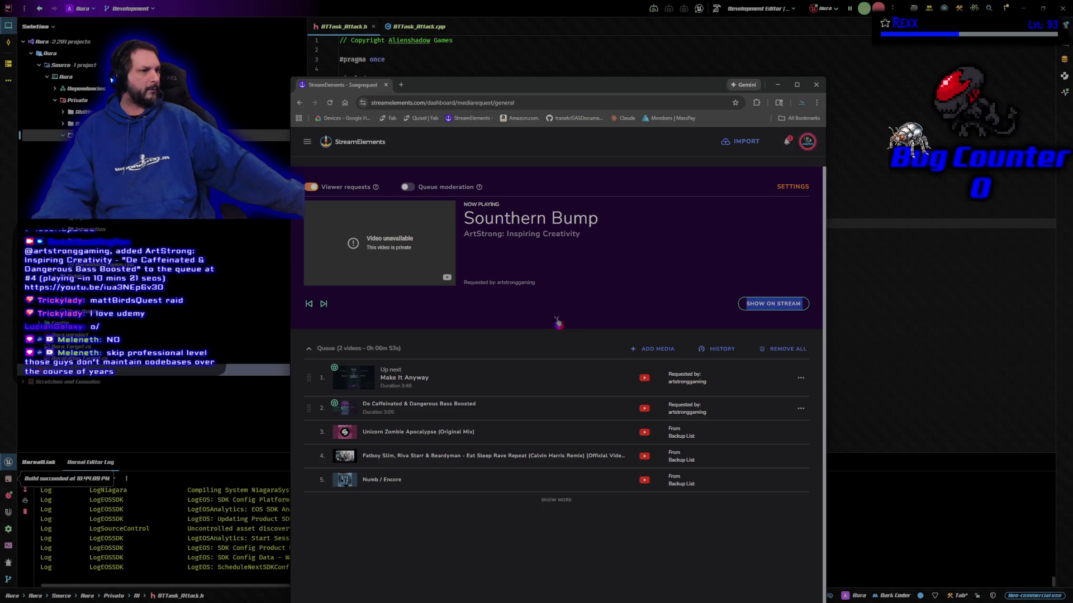
{"action": "left_click", "coordinate": [556, 319]}
{"action": "left_click", "coordinate": [324, 502]}
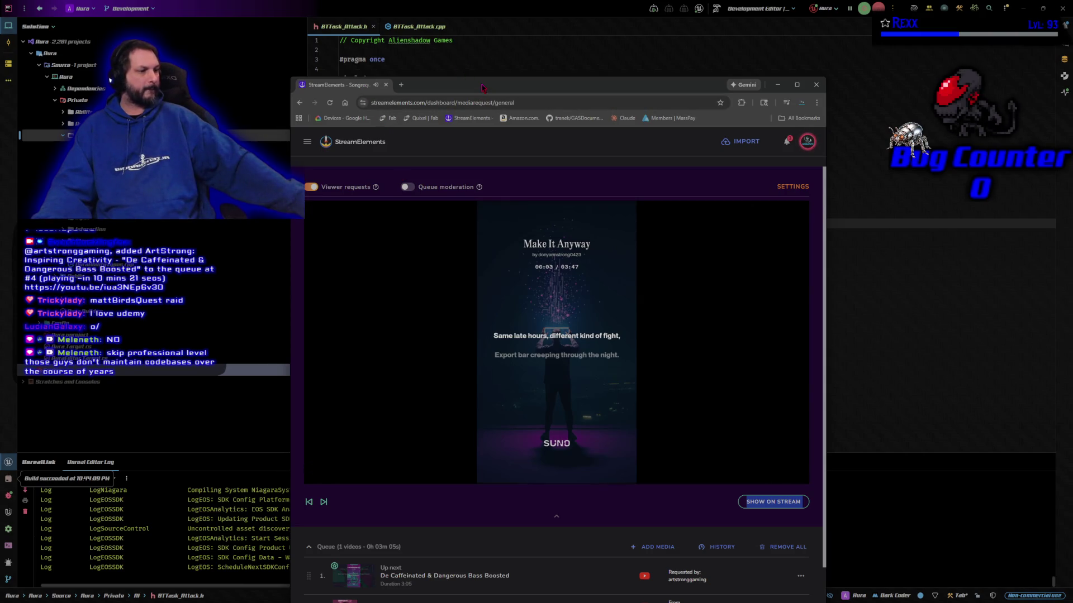
{"action": "left_click", "coordinate": [777, 85]}
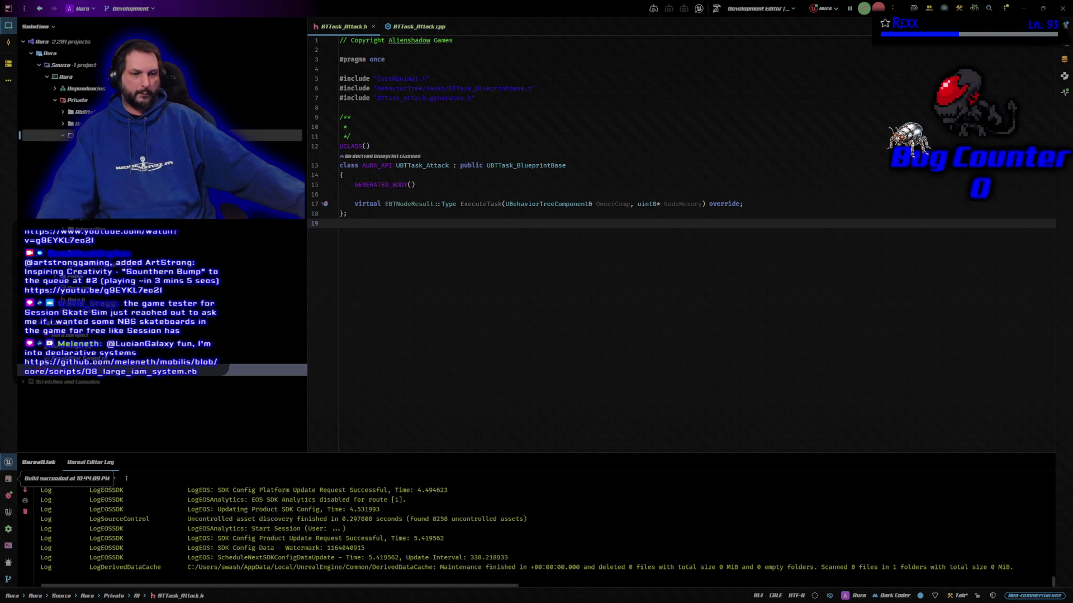
Step: Maximize the GitHub page and read the users migration, highlighting part of the create_table line
{"action": "left_click_drag", "start_coordinate": [268, 6], "coordinate": [570, 2]}
{"action": "scroll", "coordinate": [572, 464], "scroll_direction": "down", "scroll_amount": 5}
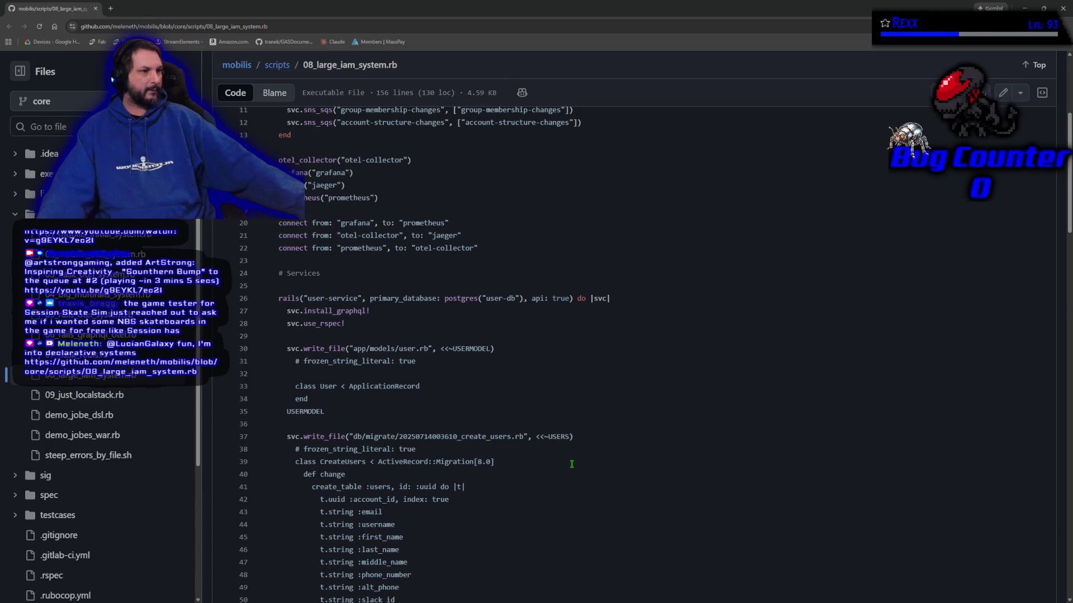
{"action": "scroll", "coordinate": [571, 464], "scroll_direction": "up", "scroll_amount": 3}
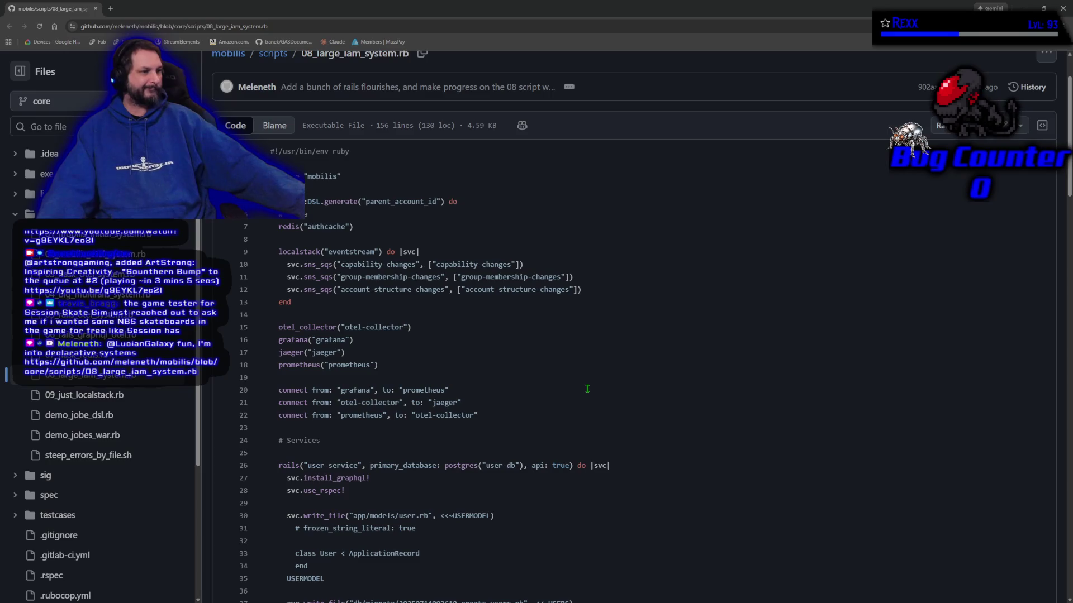
{"action": "scroll", "coordinate": [587, 388], "scroll_direction": "down", "scroll_amount": 3}
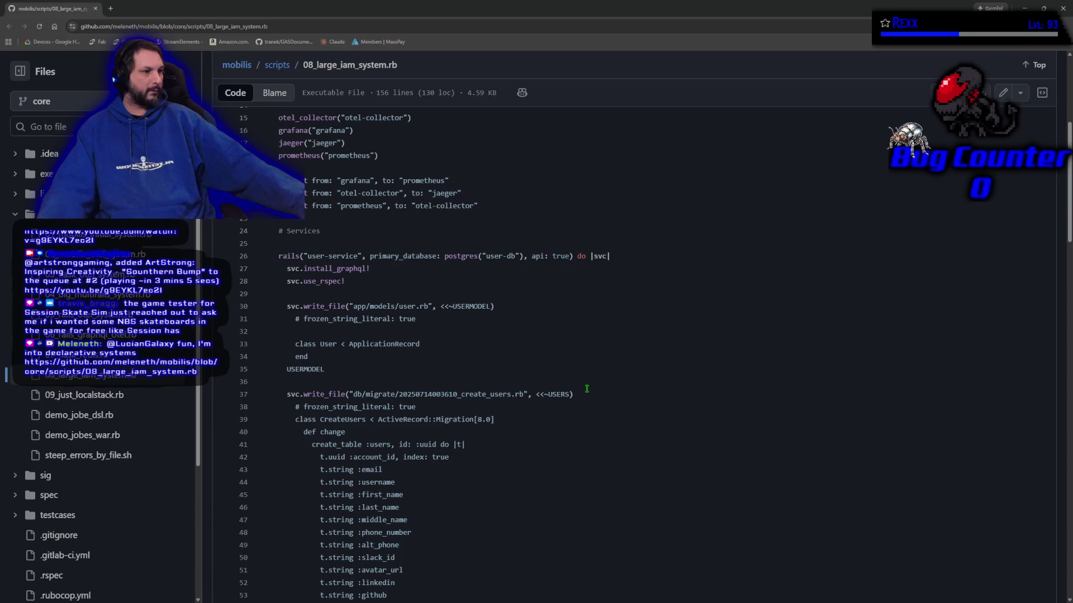
{"action": "scroll", "coordinate": [586, 389], "scroll_direction": "down", "scroll_amount": 2}
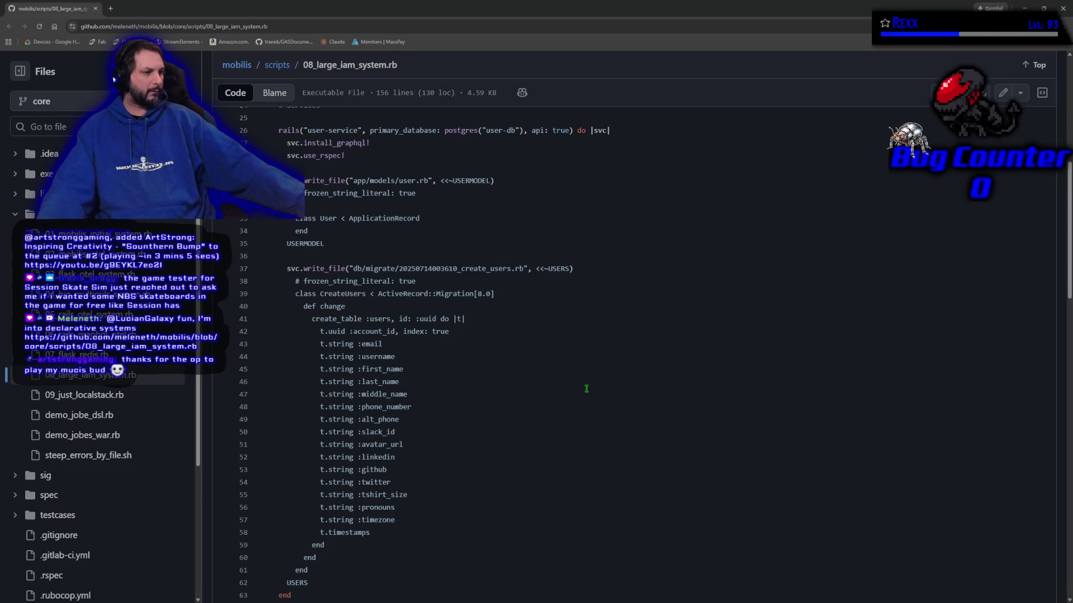
{"action": "scroll", "coordinate": [586, 388], "scroll_direction": "down", "scroll_amount": 3}
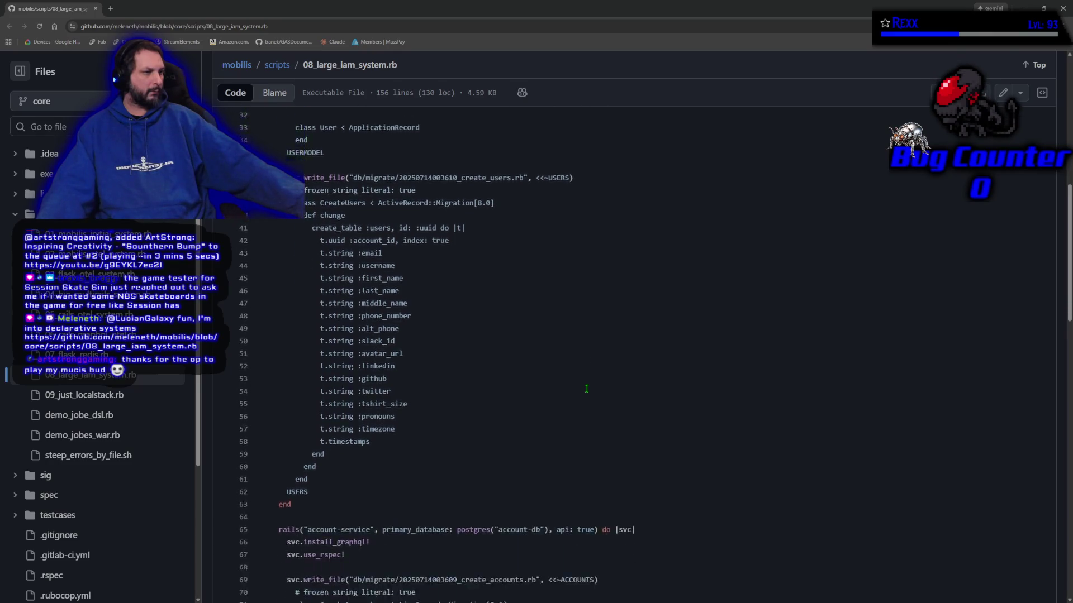
{"action": "left_click", "coordinate": [328, 364]}
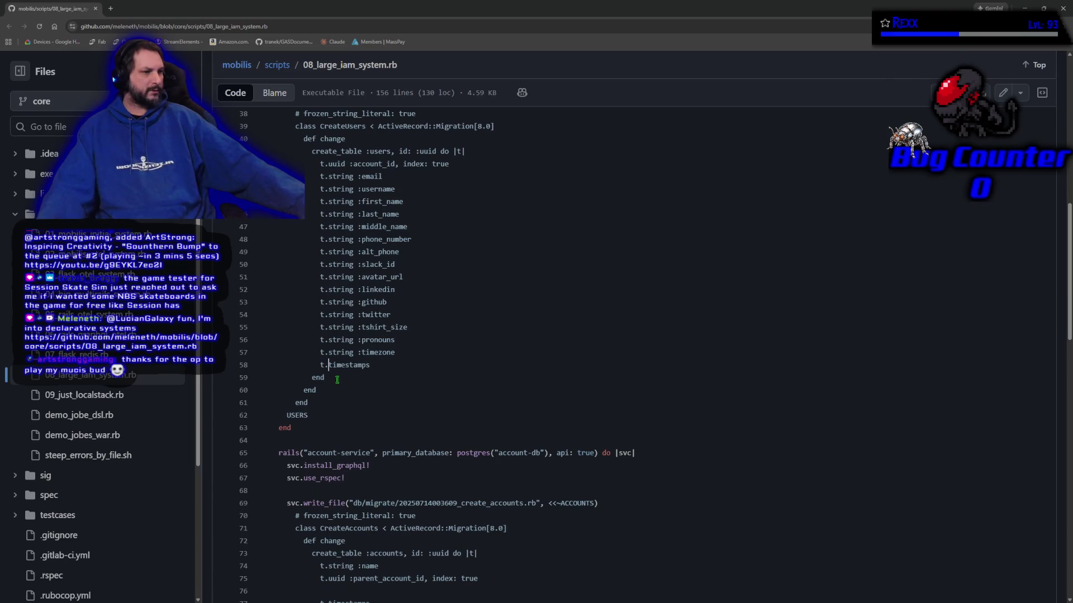
{"action": "scroll", "coordinate": [450, 309], "scroll_direction": "up", "scroll_amount": 2}
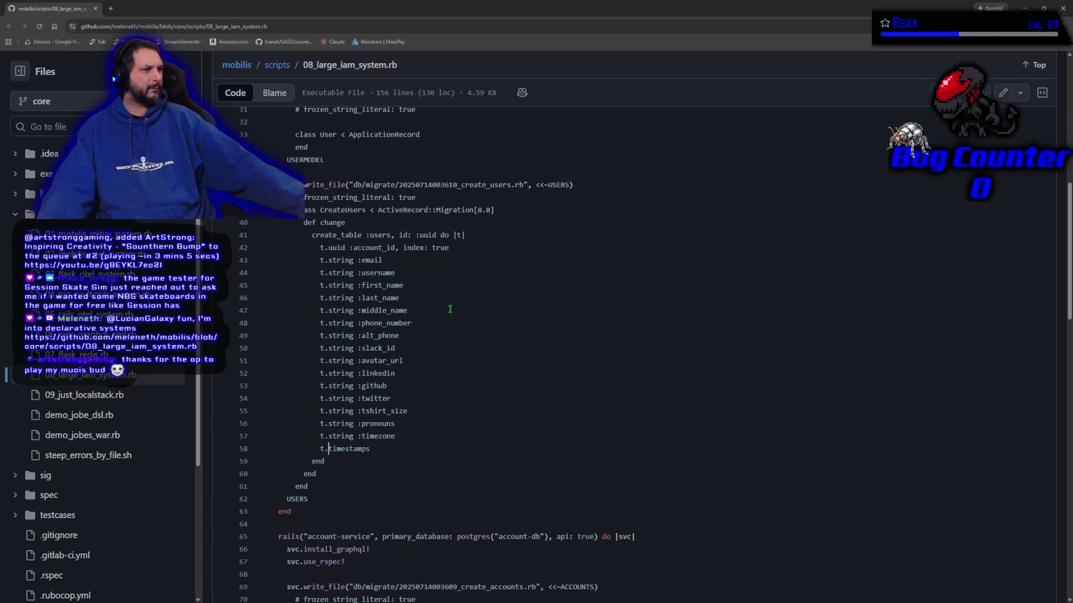
{"action": "left_click_drag", "start_coordinate": [332, 235], "coordinate": [366, 235]}
{"action": "left_click", "coordinate": [478, 335]}
Step: Read further down, highlighting the account model write_file line and line 136
{"action": "scroll", "coordinate": [479, 335], "scroll_direction": "down", "scroll_amount": 4}
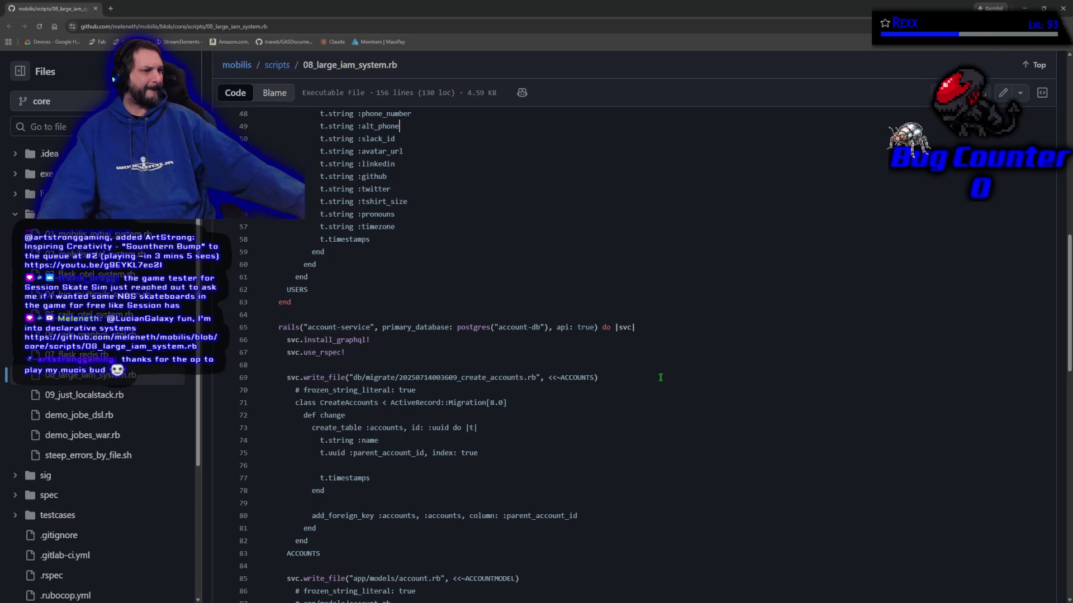
{"action": "scroll", "coordinate": [660, 378], "scroll_direction": "down", "scroll_amount": 3}
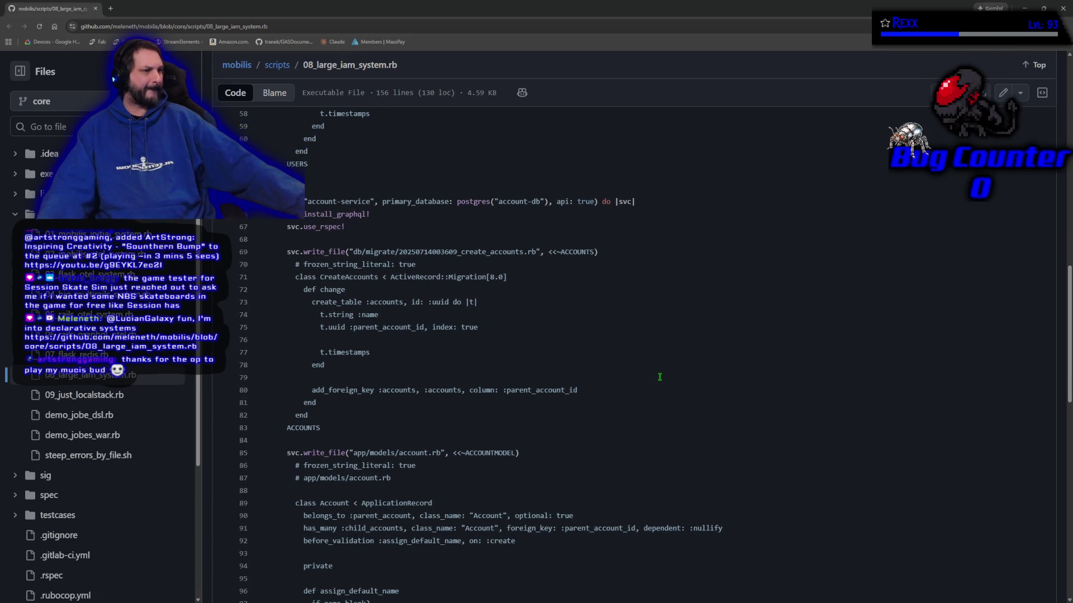
{"action": "scroll", "coordinate": [660, 377], "scroll_direction": "down", "scroll_amount": 3}
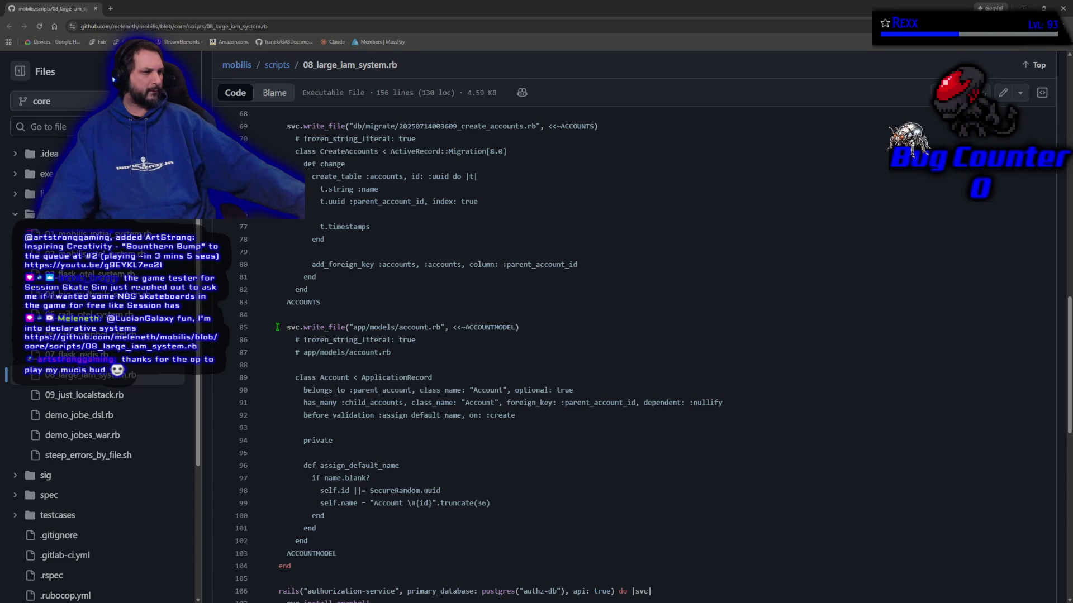
{"action": "left_click_drag", "start_coordinate": [278, 328], "coordinate": [519, 327]}
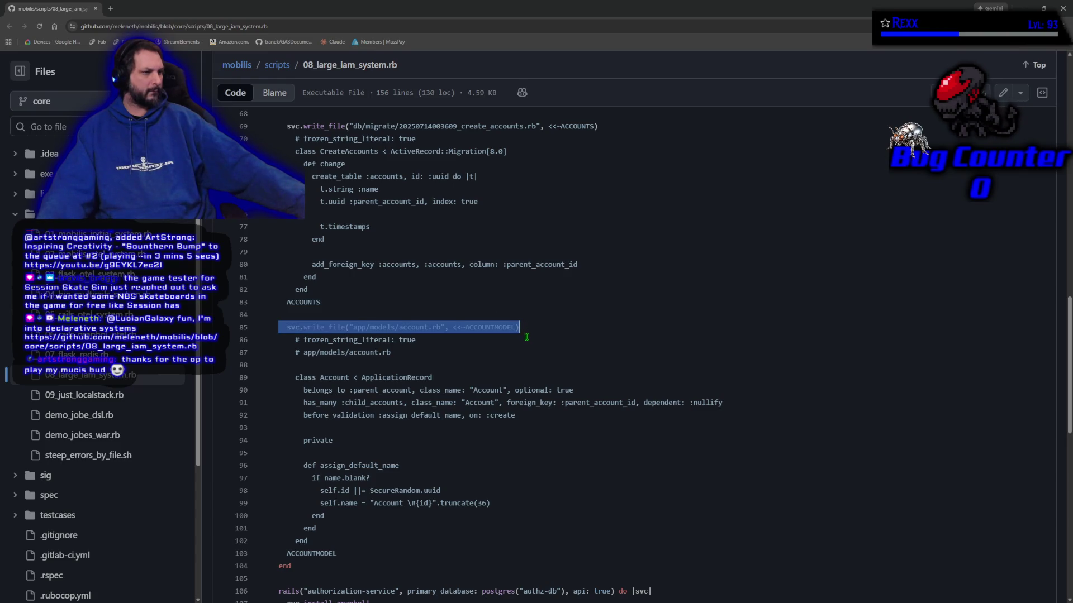
{"action": "left_click", "coordinate": [525, 339]}
{"action": "scroll", "coordinate": [526, 340], "scroll_direction": "down", "scroll_amount": 2}
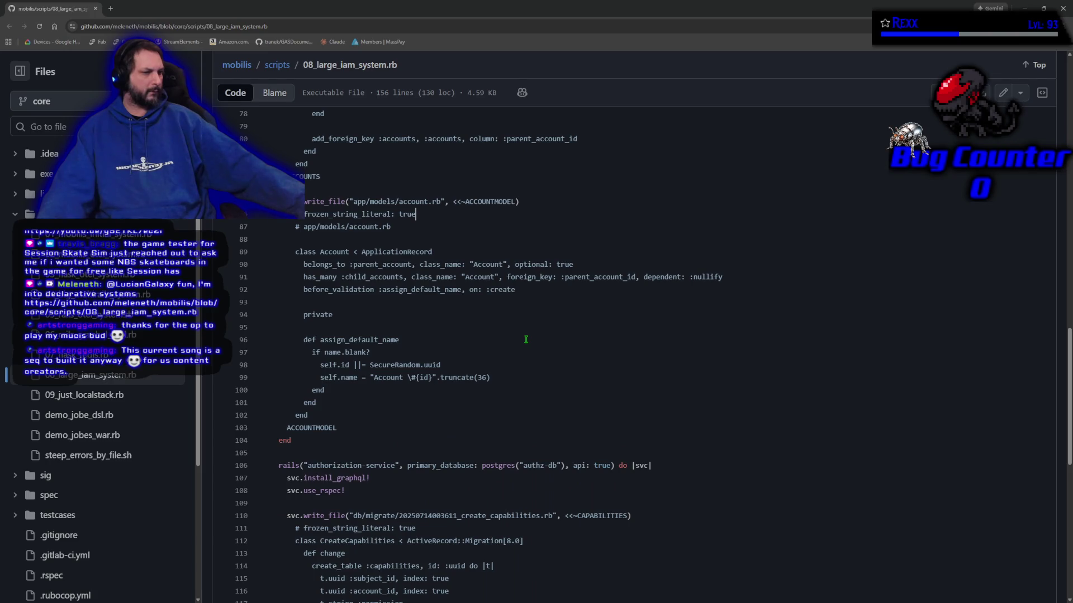
{"action": "scroll", "coordinate": [526, 339], "scroll_direction": "down", "scroll_amount": 2}
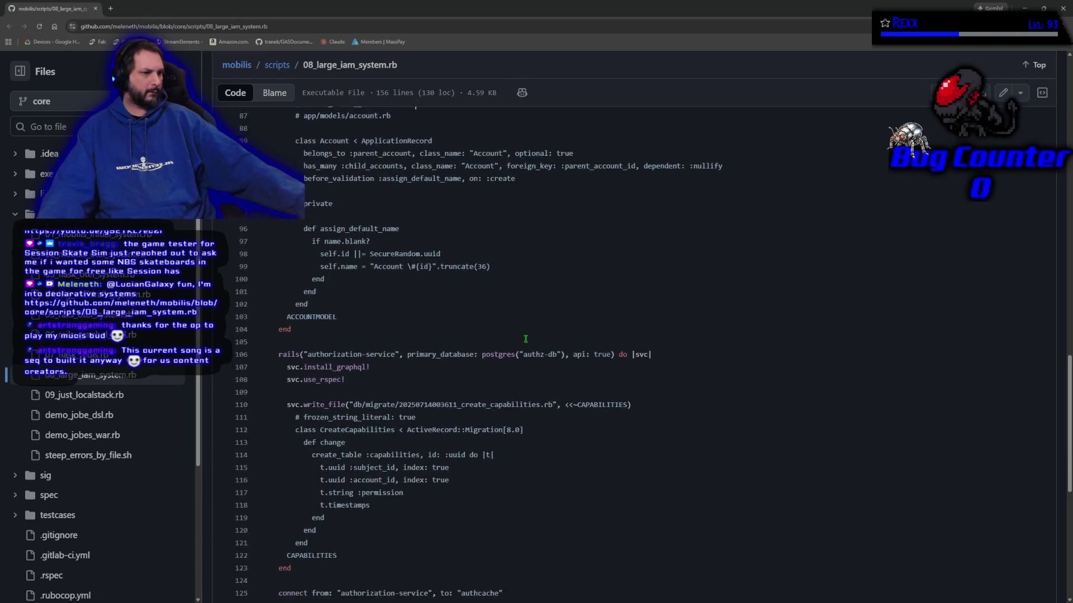
{"action": "scroll", "coordinate": [526, 338], "scroll_direction": "down", "scroll_amount": 2}
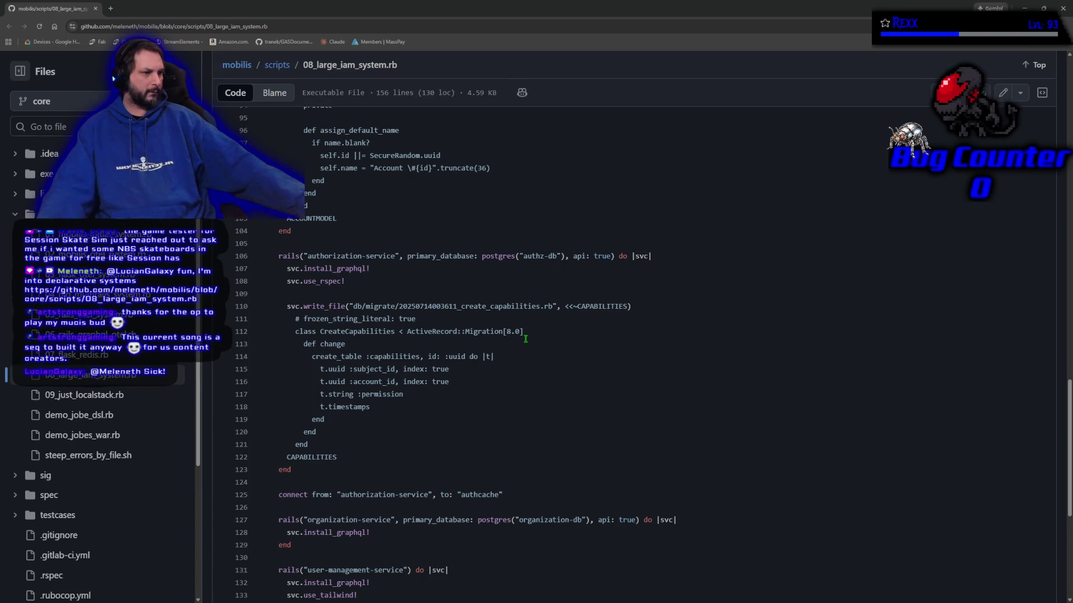
{"action": "scroll", "coordinate": [526, 339], "scroll_direction": "down", "scroll_amount": 3}
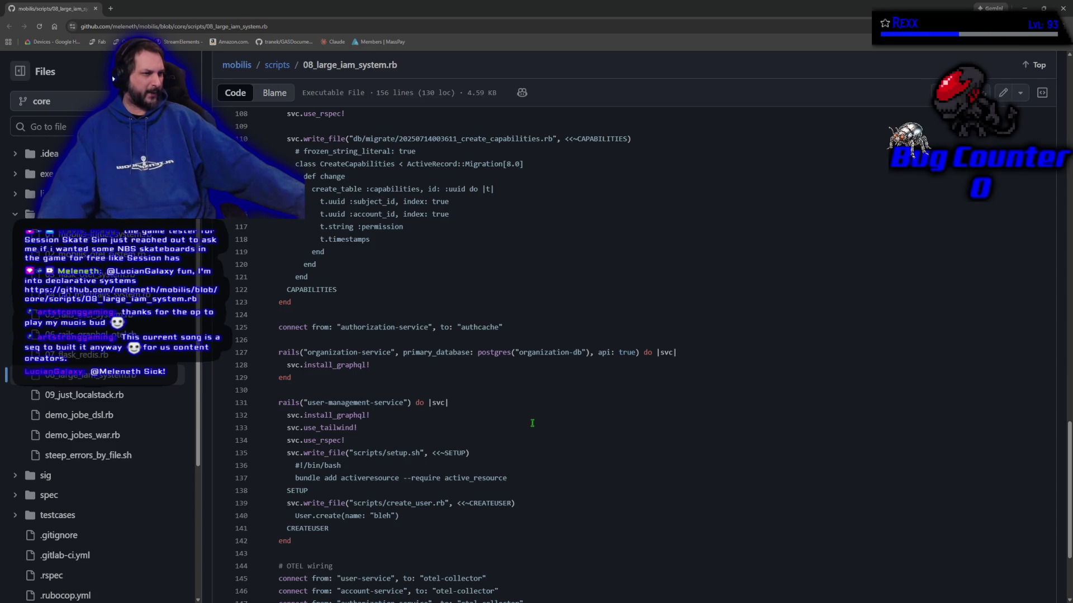
{"action": "scroll", "coordinate": [559, 429], "scroll_direction": "down", "scroll_amount": 3}
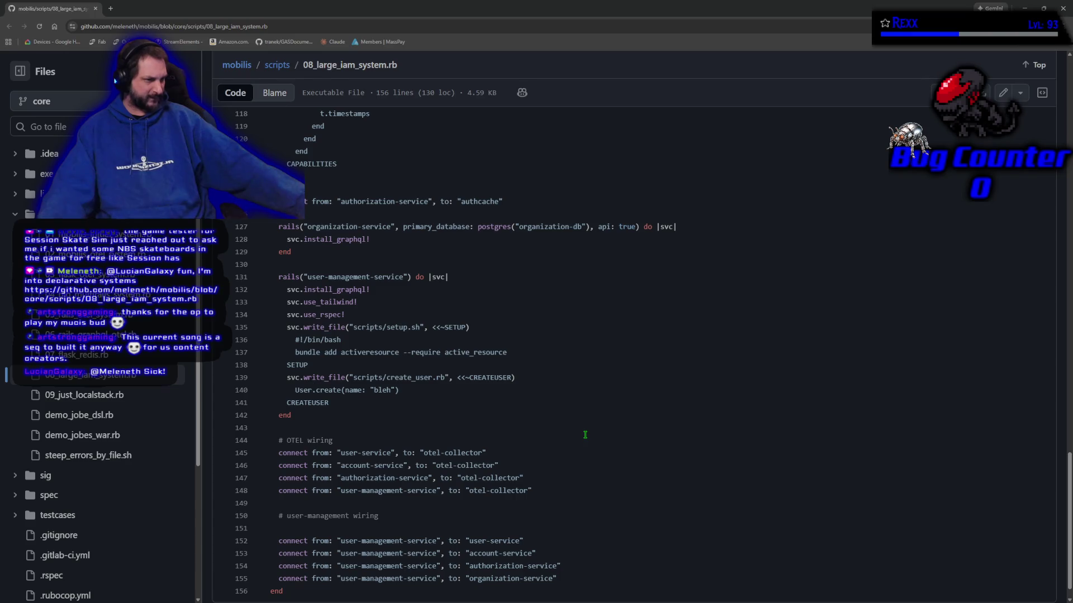
{"action": "scroll", "coordinate": [585, 434], "scroll_direction": "down", "scroll_amount": 1}
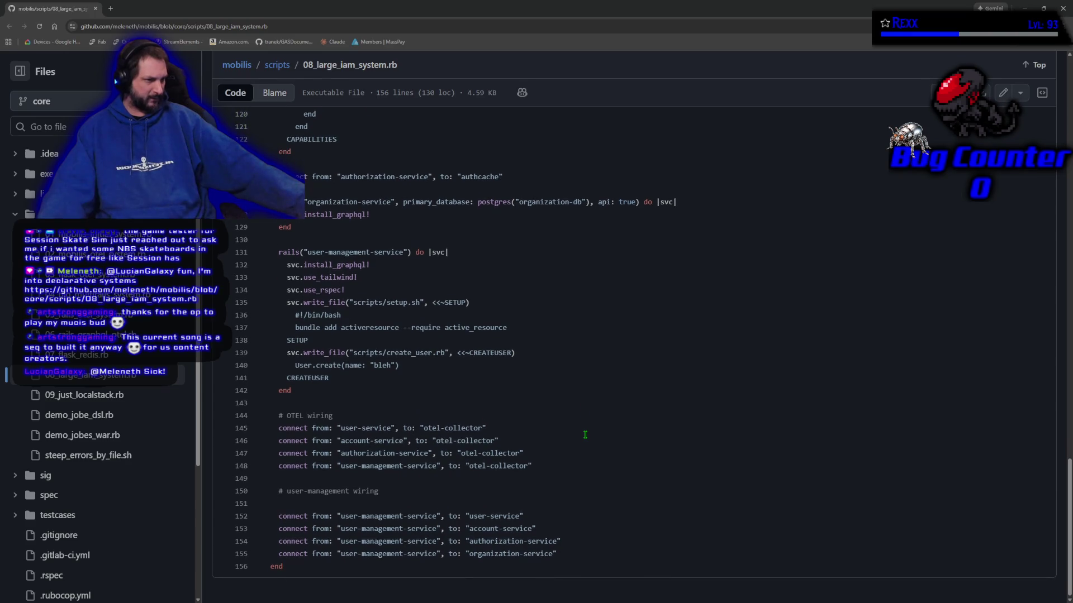
{"action": "triple_click", "coordinate": [342, 318]}
{"action": "left_click", "coordinate": [628, 358]}
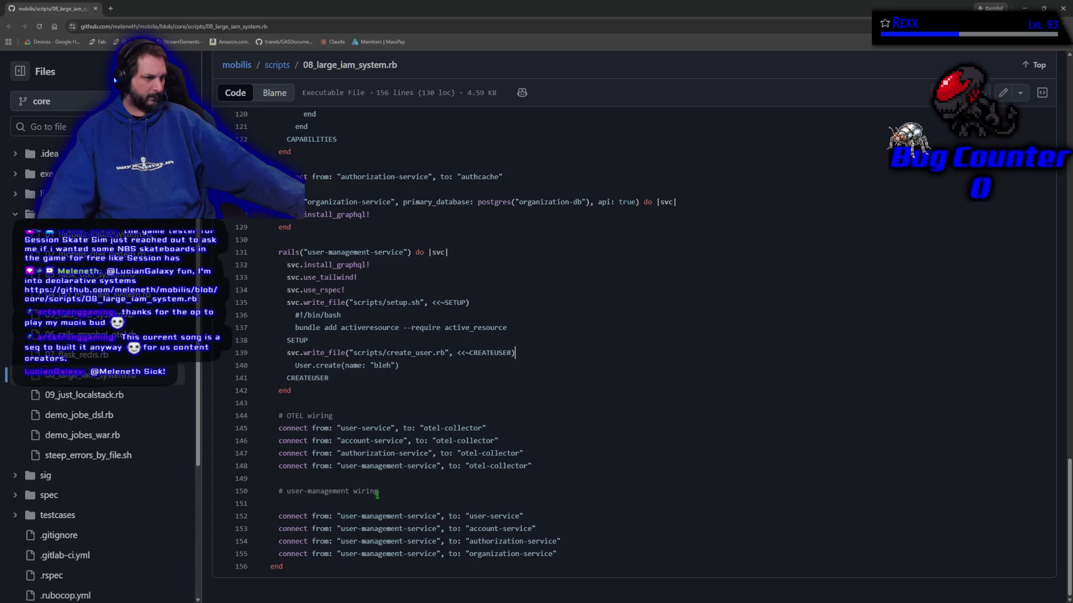
Step: Scroll back to the #!/usr/bin/env ruby line, then switch to Rider
{"action": "scroll", "coordinate": [356, 458], "scroll_direction": "up", "scroll_amount": 15}
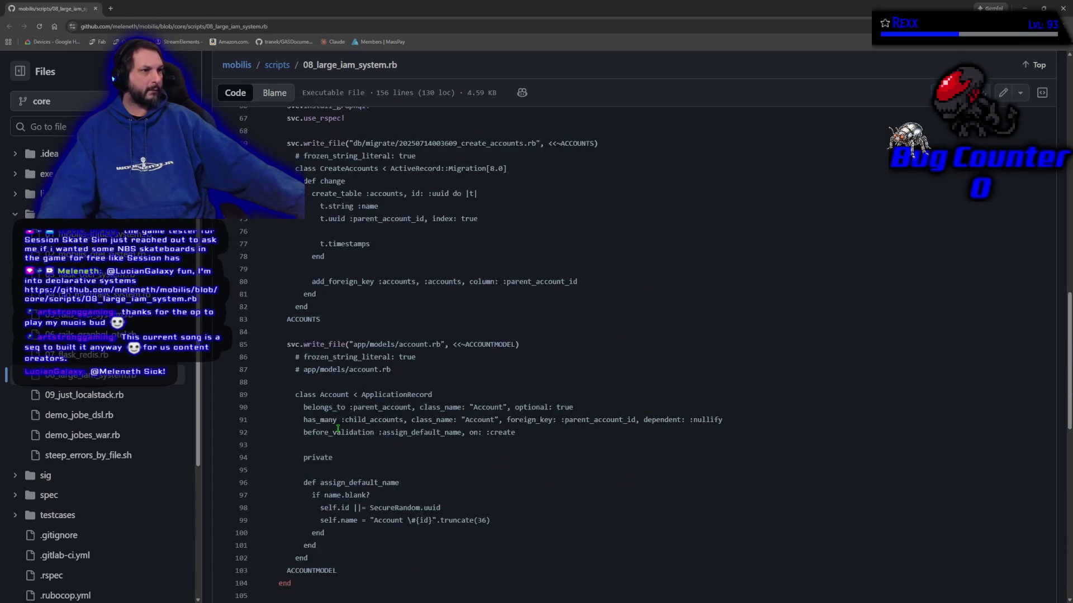
{"action": "scroll", "coordinate": [337, 429], "scroll_direction": "up", "scroll_amount": 10}
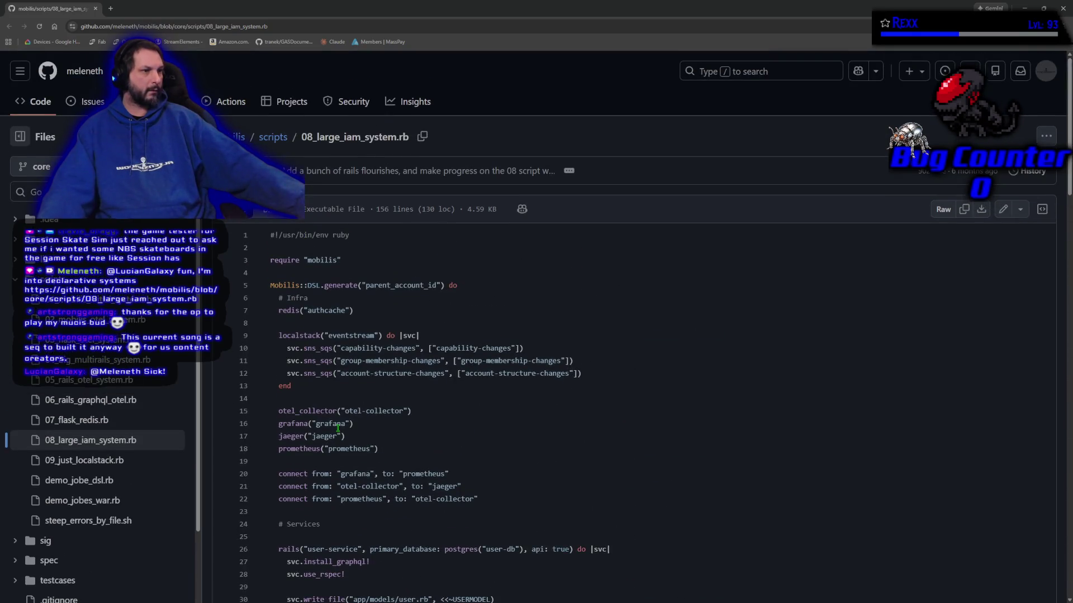
{"action": "left_click_drag", "start_coordinate": [353, 235], "coordinate": [269, 235]}
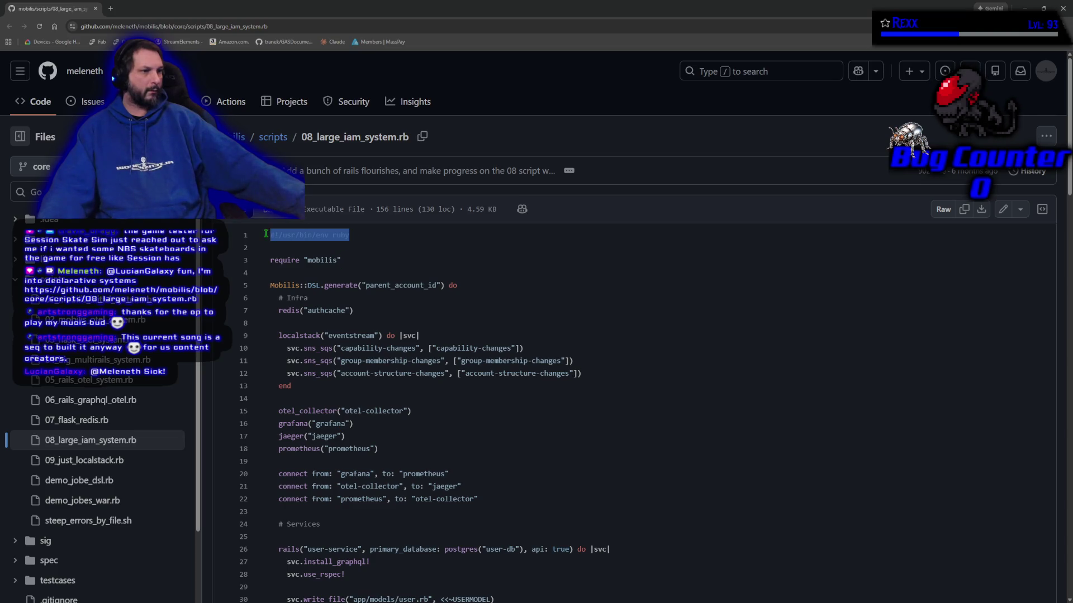
{"action": "left_click", "coordinate": [364, 237]}
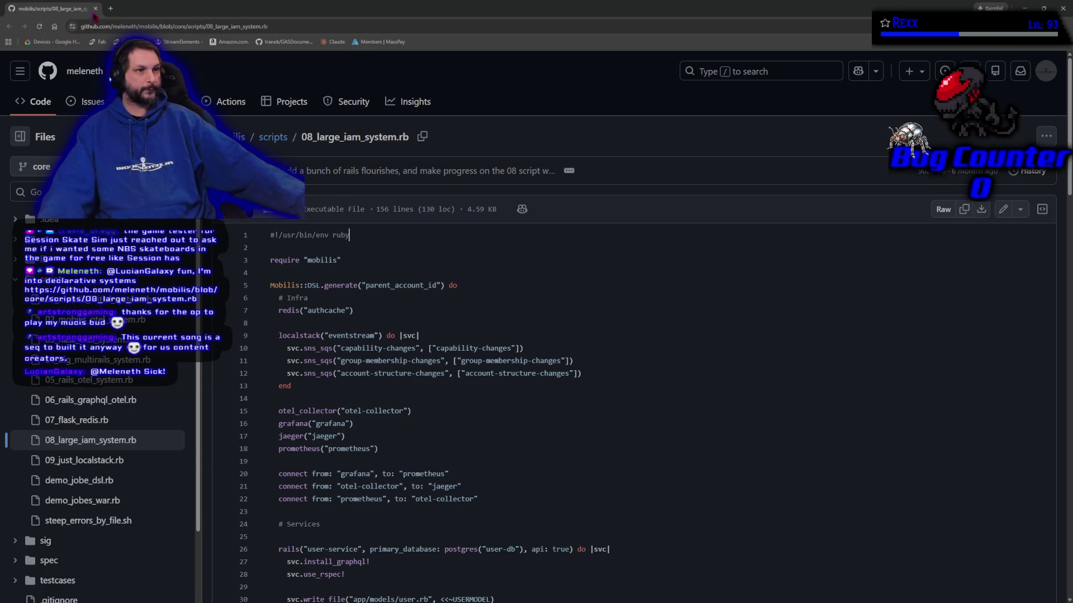
{"action": "key", "text": "alt+Tab"}
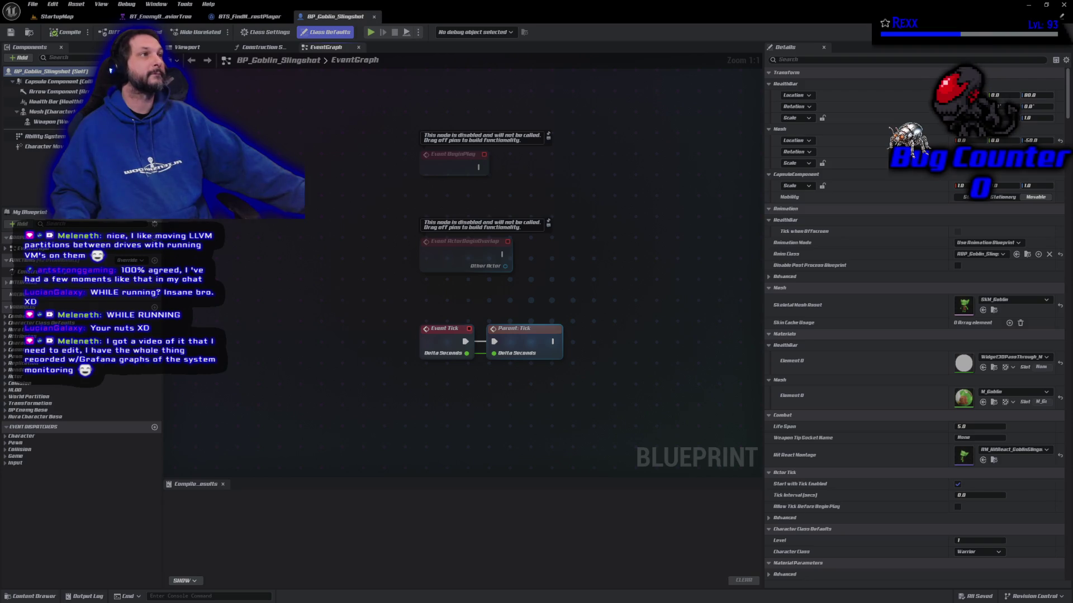
Step: Zoom out of the enemy behavior tree and close Unreal Editor to return to Rider
{"action": "left_click", "coordinate": [161, 17]}
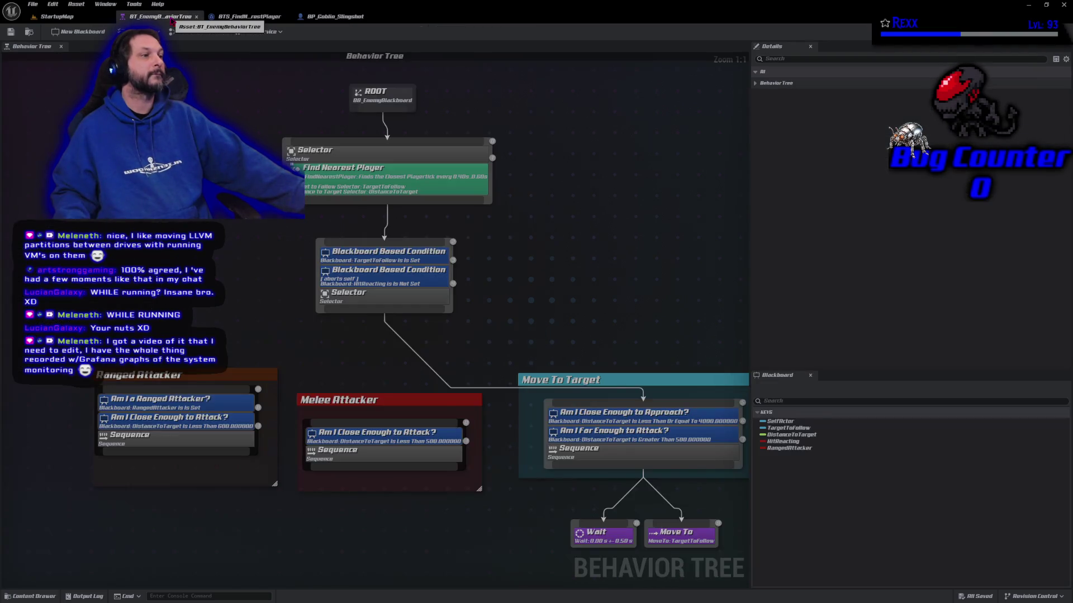
{"action": "scroll", "coordinate": [506, 320], "scroll_direction": "down", "scroll_amount": 3}
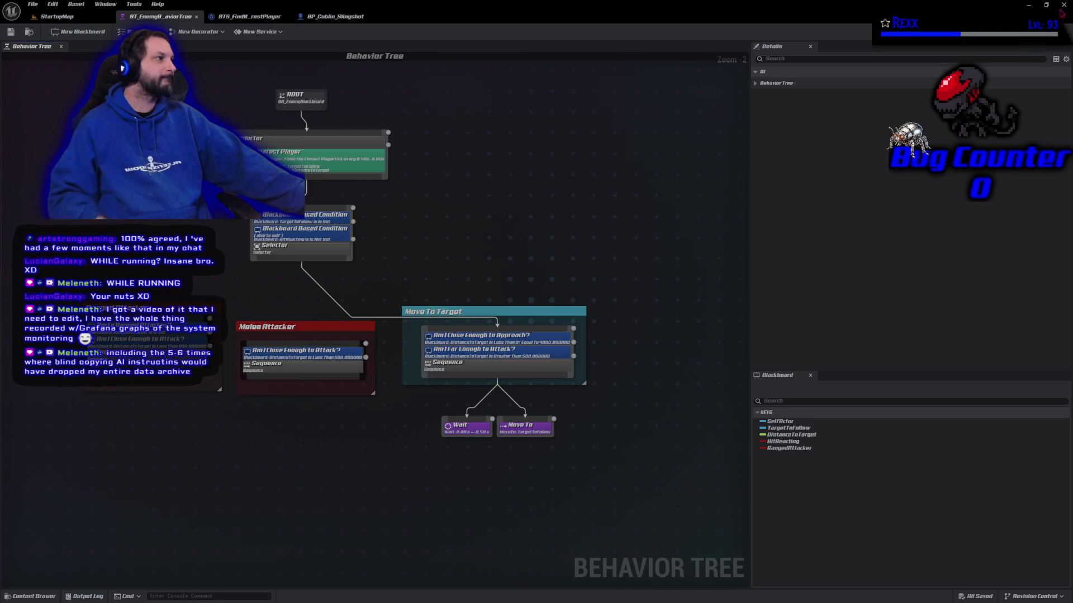
{"action": "left_click", "coordinate": [1063, 5]}
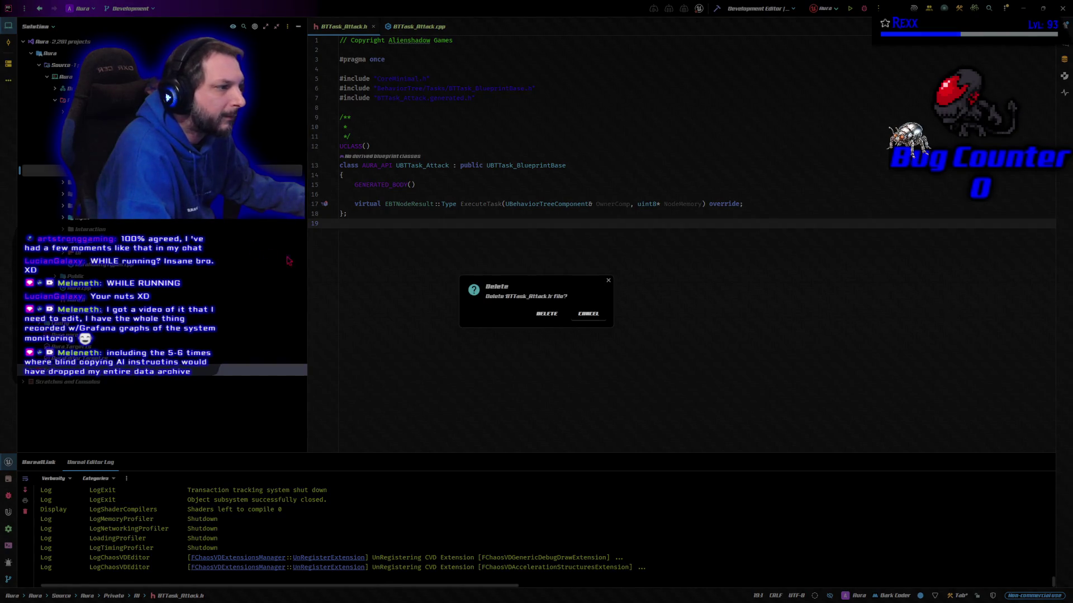
Step: Confirm deletion of both BTTask_Attack.h and BTTask_Attack.cpp
{"action": "left_click", "coordinate": [540, 312]}
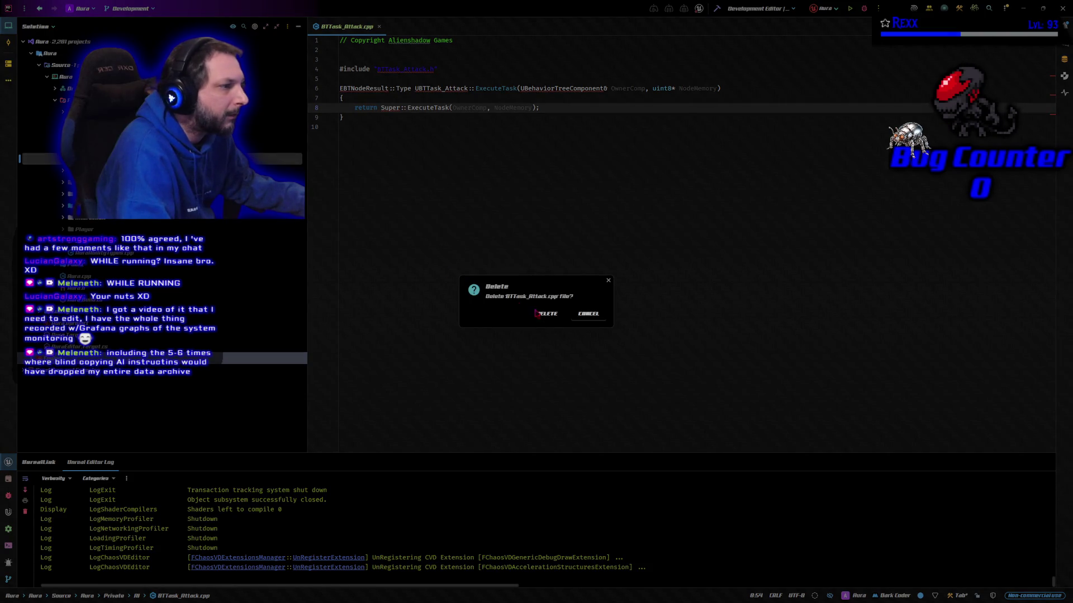
{"action": "left_click", "coordinate": [540, 313]}
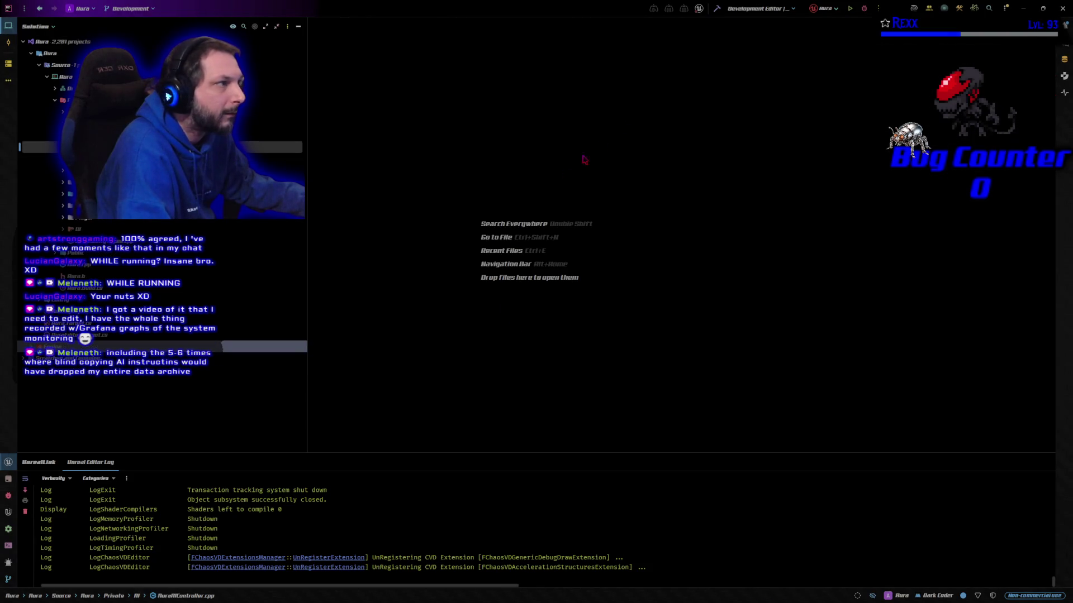
Step: Build the Aura project and launch Unreal Editor from Rider
{"action": "left_click", "coordinate": [716, 12]}
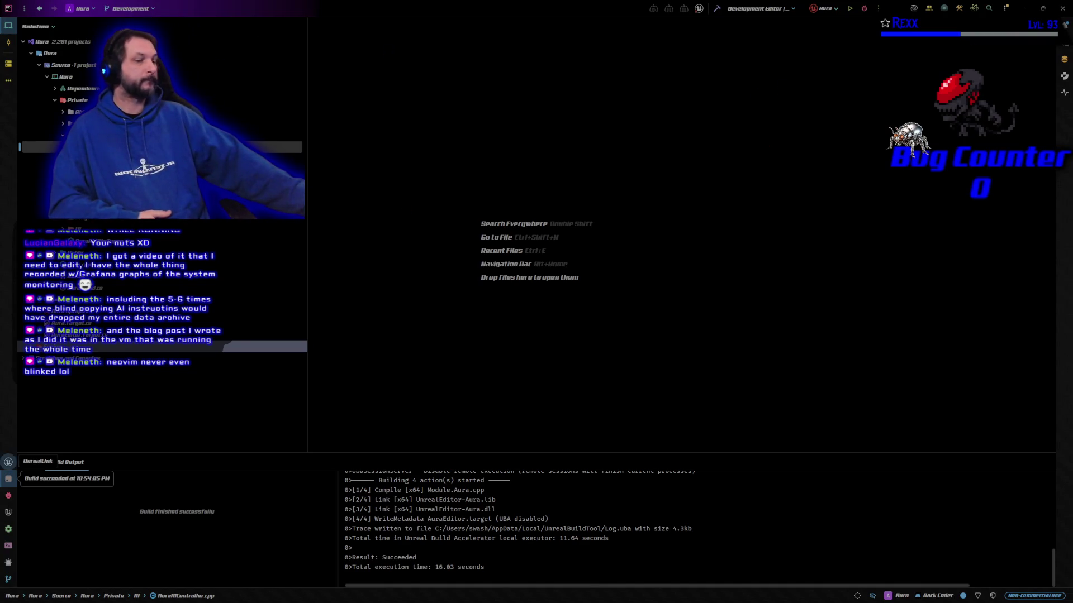
{"action": "left_click", "coordinate": [864, 9]}
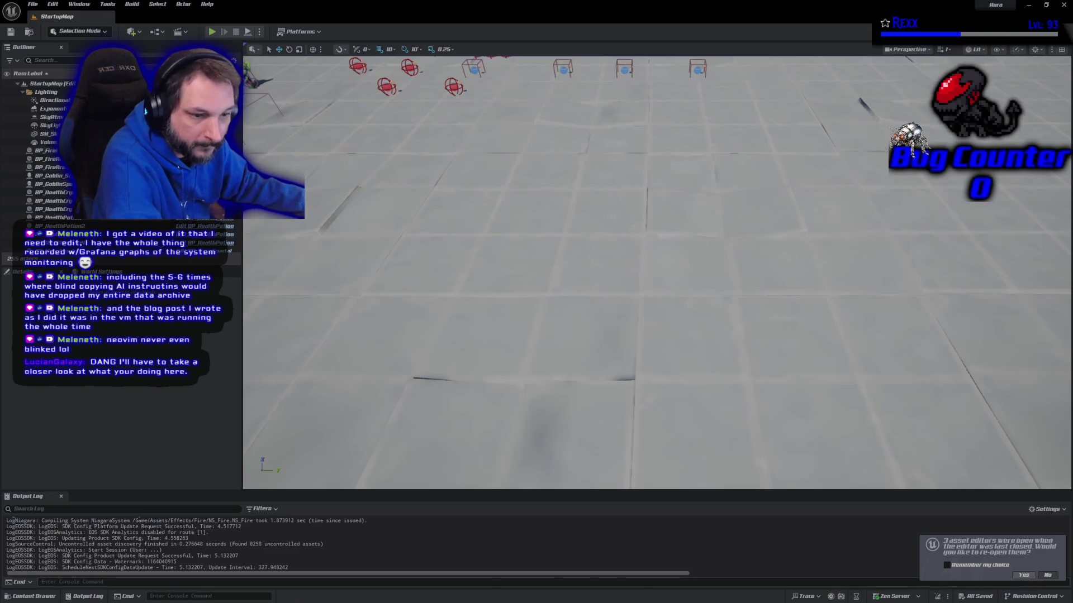
Step: Reopen the last session's asset editors and switch to the BT_EnemyBehaviorTree graph
{"action": "left_click", "coordinate": [1024, 575]}
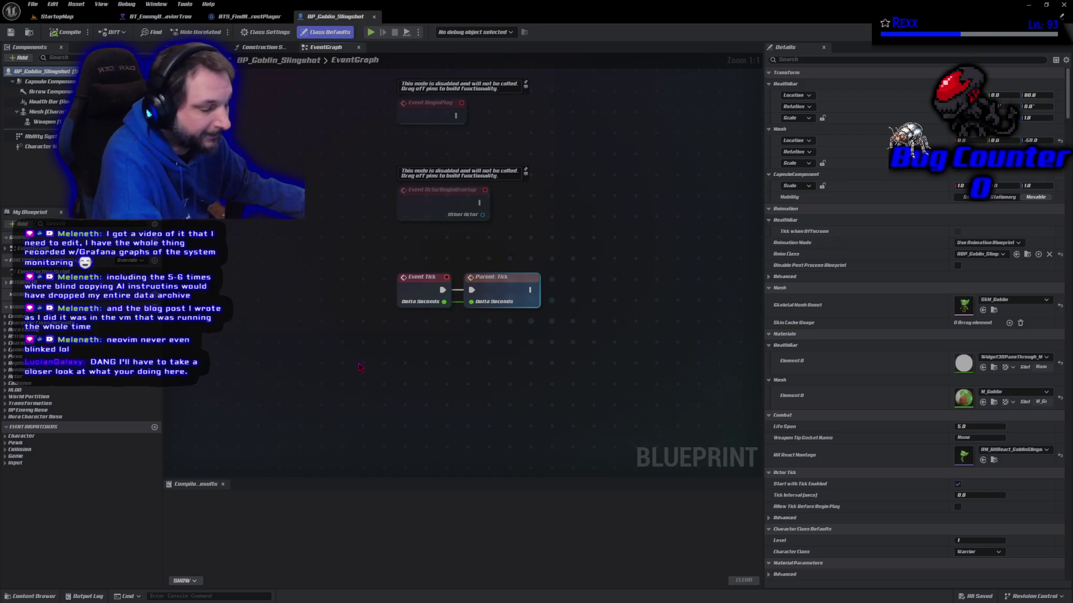
{"action": "left_click_drag", "start_coordinate": [360, 366], "coordinate": [381, 382]}
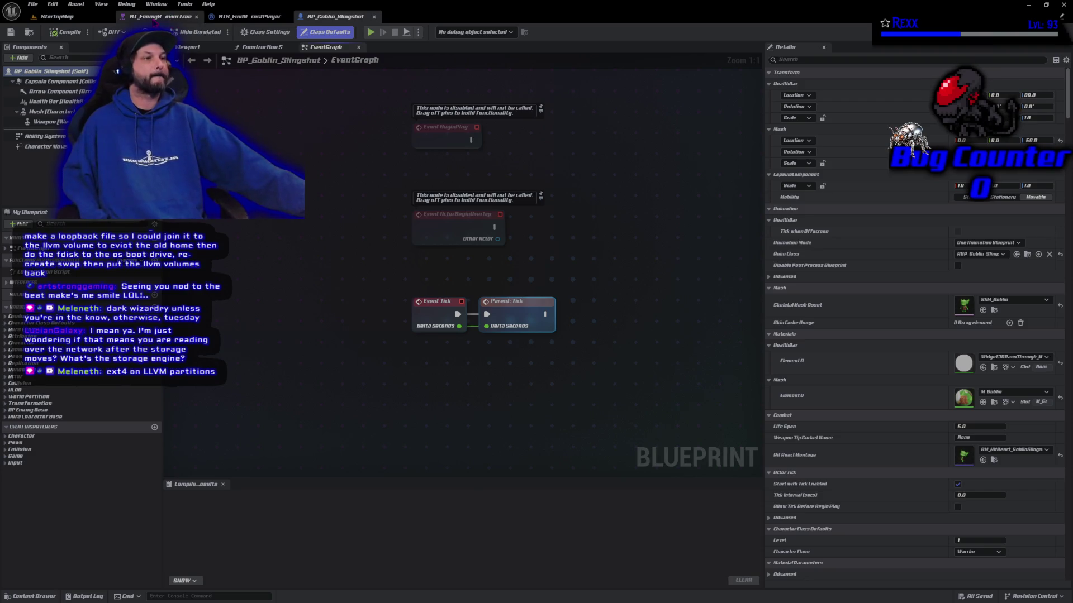
{"action": "left_click", "coordinate": [154, 19]}
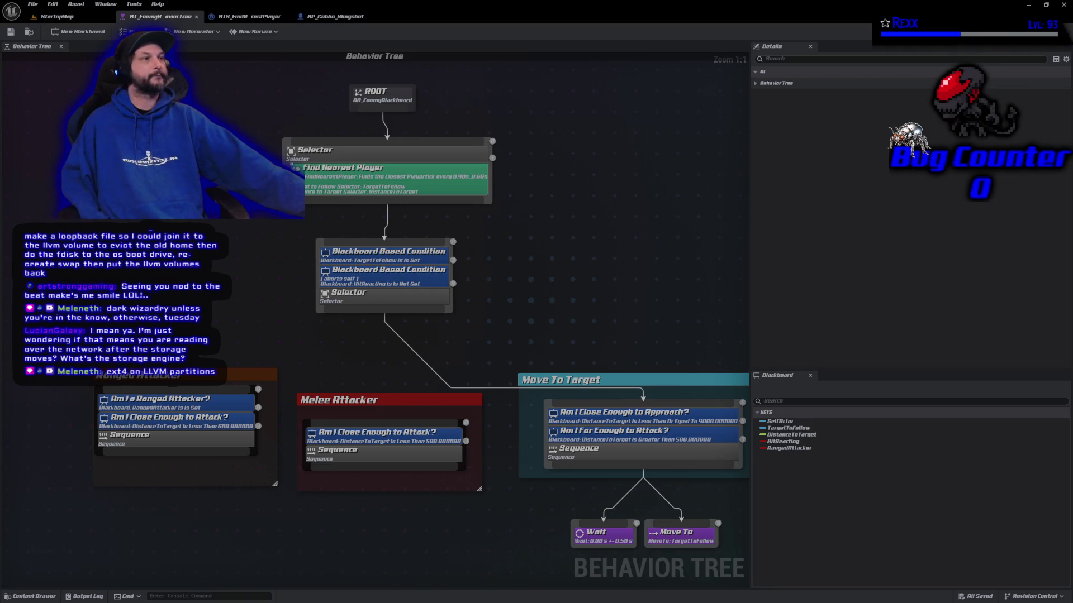
Step: Connect the lower Selector to the attacker branches and save BT_EnemyBehaviorTree, returning to StartupMap
{"action": "scroll", "coordinate": [680, 193], "scroll_direction": "down", "scroll_amount": 2}
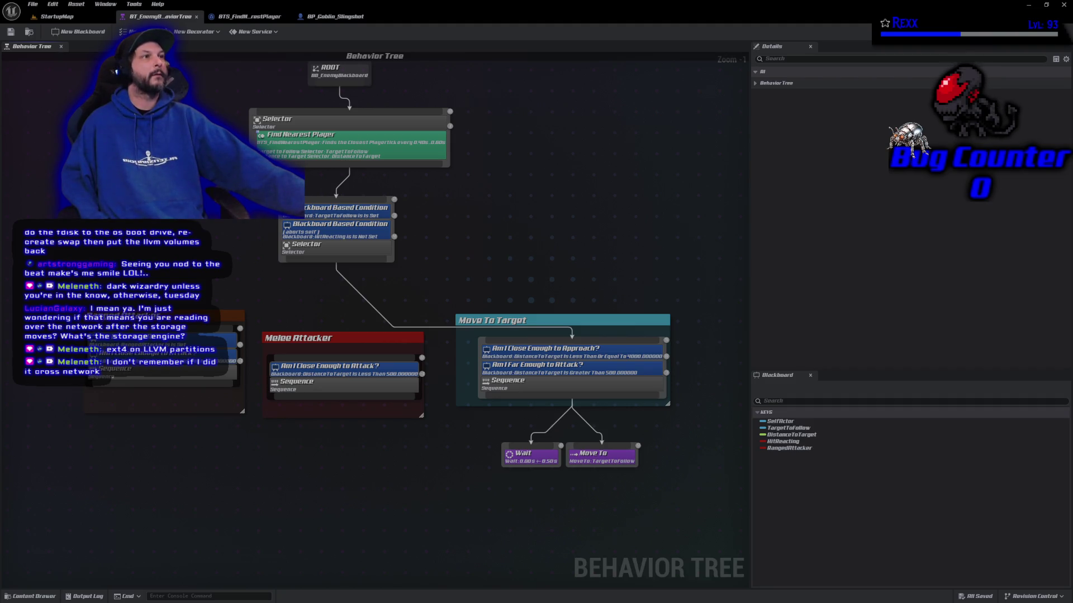
{"action": "mouse_move", "coordinate": [335, 264]}
{"action": "left_mouse_down"}
{"action": "mouse_move", "coordinate": [197, 307]}
{"action": "mouse_move", "coordinate": [198, 316]}
{"action": "mouse_move", "coordinate": [338, 296]}
{"action": "mouse_move", "coordinate": [343, 359]}
{"action": "left_mouse_up"}
{"action": "left_click", "coordinate": [10, 32]}
{"action": "left_click", "coordinate": [59, 17]}
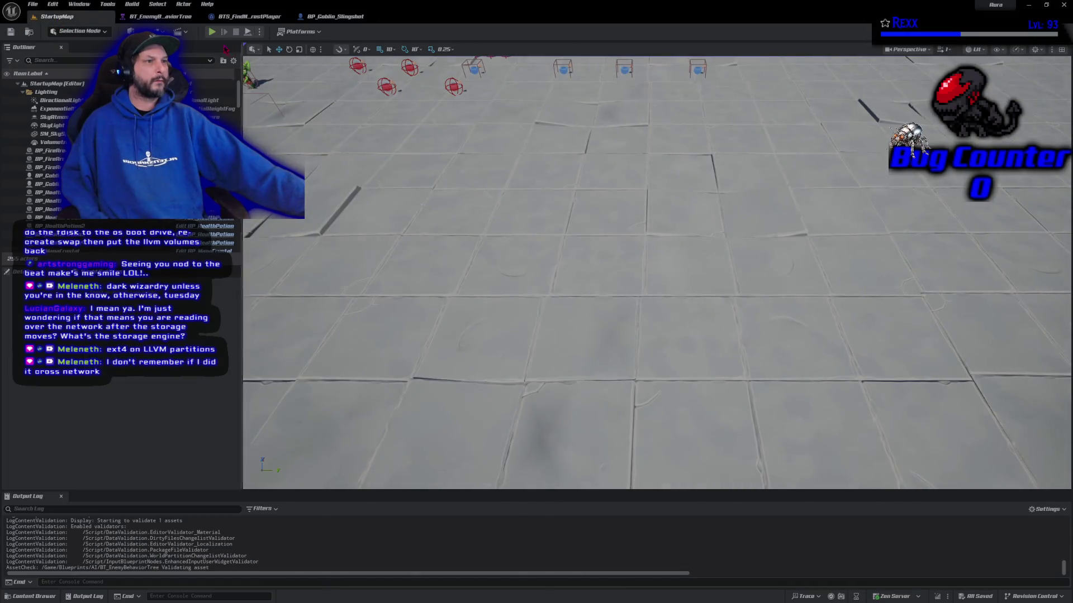
{"action": "left_click", "coordinate": [211, 32]}
{"action": "left_click", "coordinate": [490, 273]}
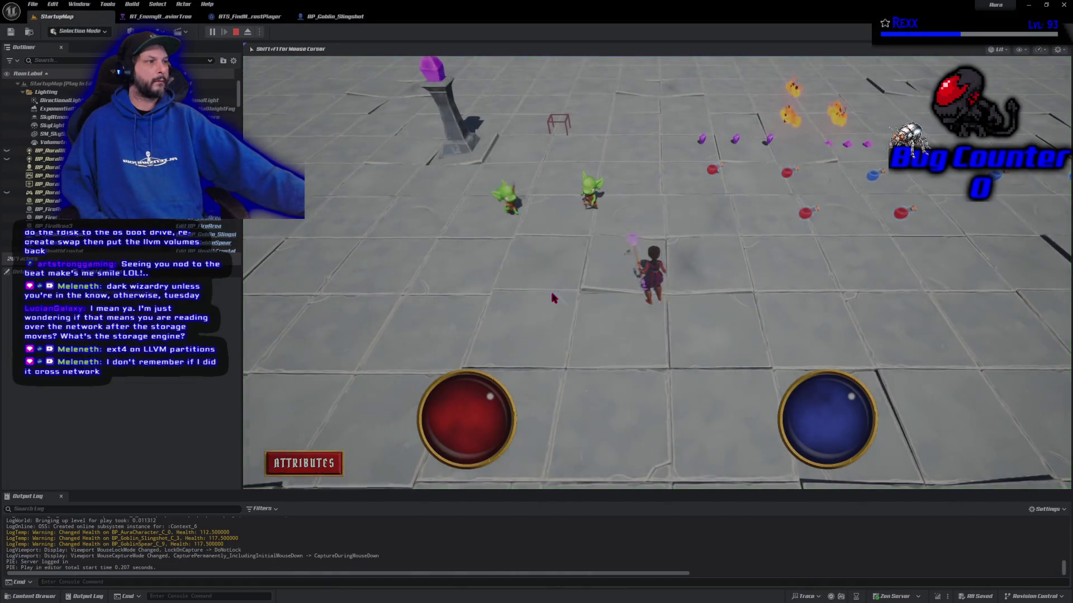
{"action": "left_click", "coordinate": [716, 435]}
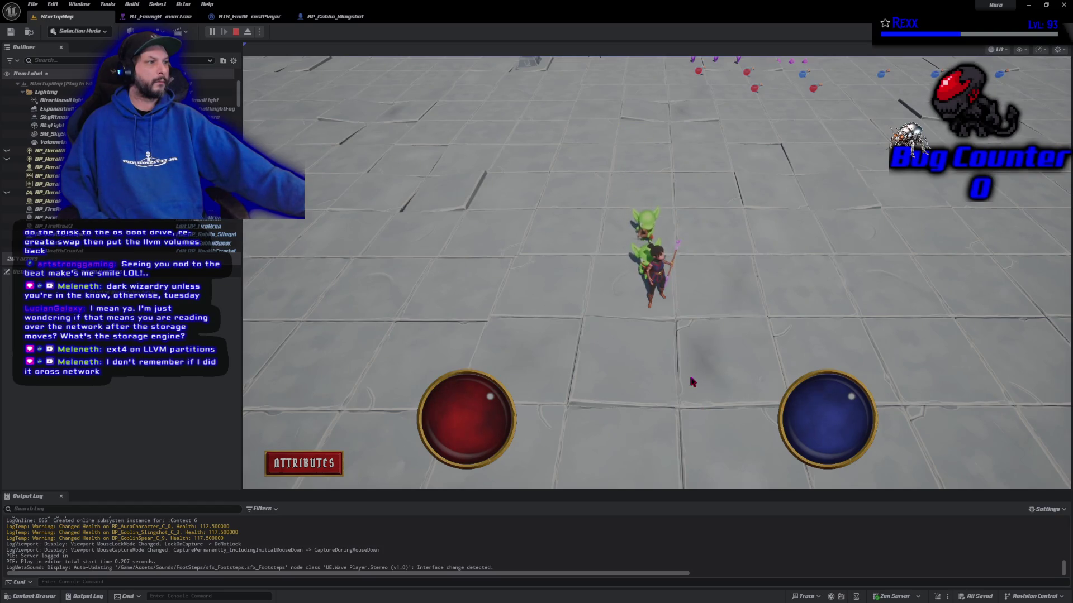
{"action": "left_click", "coordinate": [237, 32]}
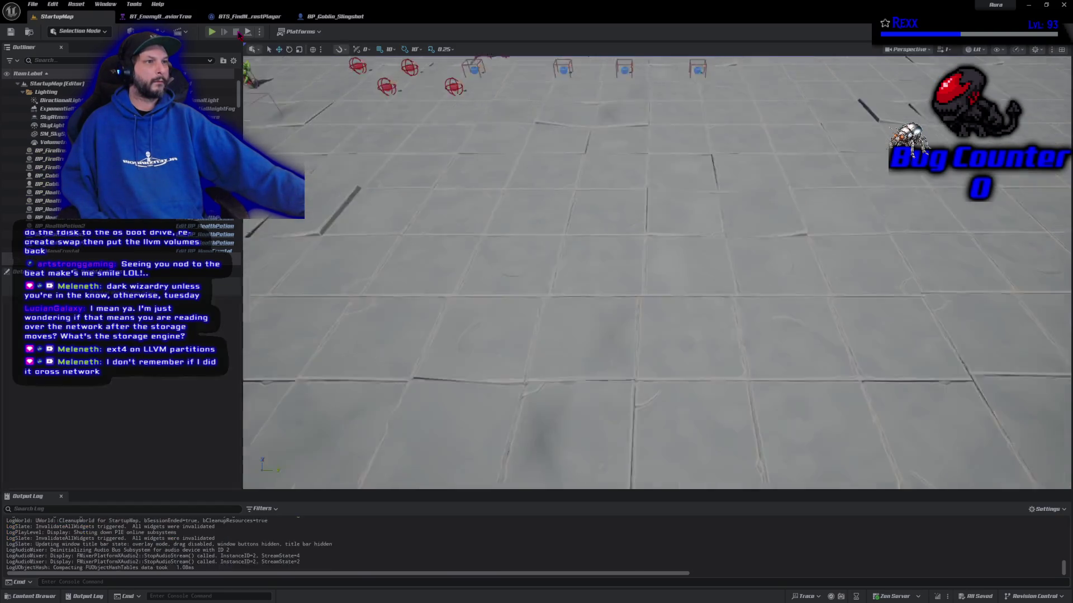
Step: Back on the behavior tree, browse the Content Drawer to Blueprints/AI and bring up its new-asset menu
{"action": "left_click", "coordinate": [168, 17]}
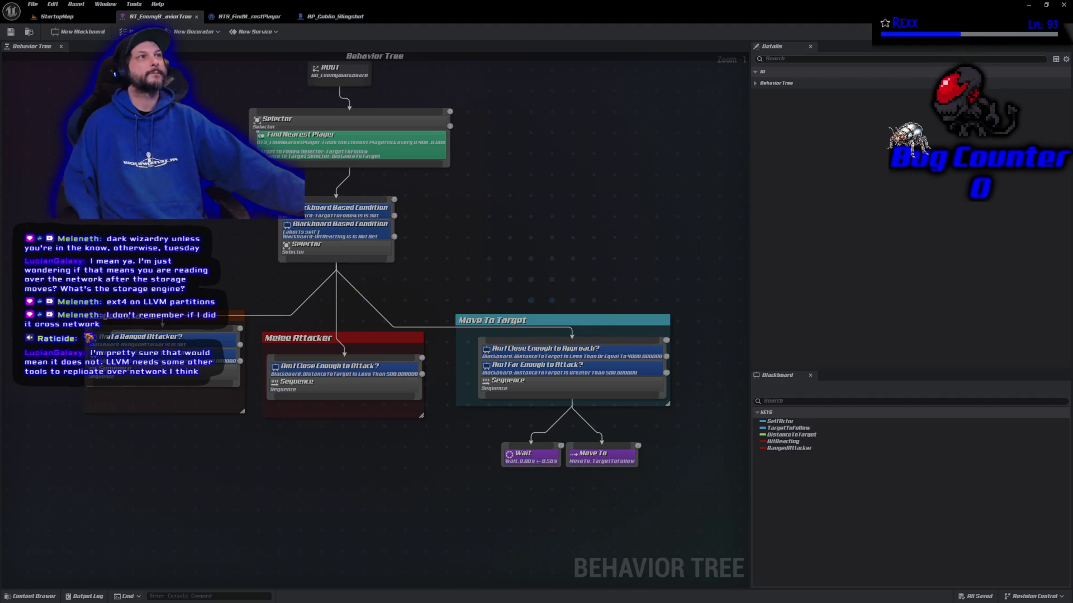
{"action": "left_click", "coordinate": [57, 595]}
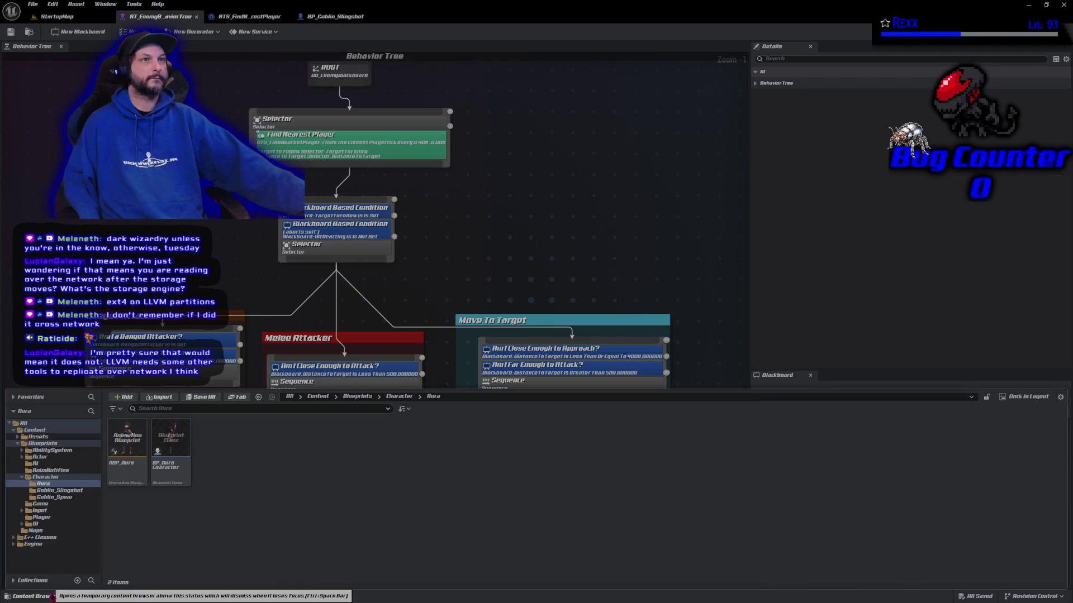
{"action": "left_click", "coordinate": [44, 477]}
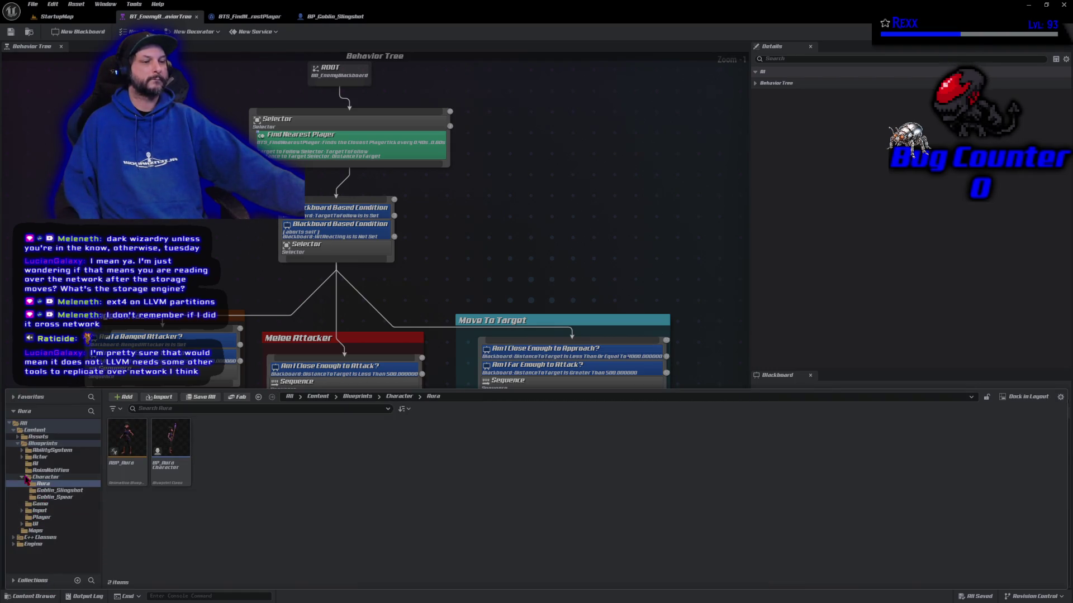
{"action": "left_click", "coordinate": [22, 477]}
{"action": "left_click", "coordinate": [36, 463]}
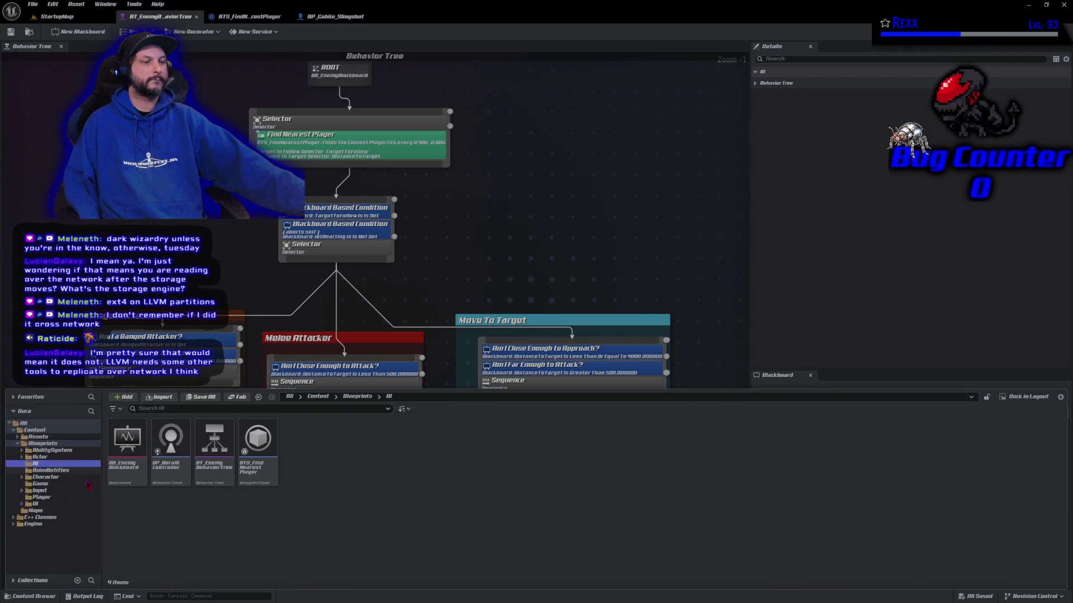
{"action": "right_click", "coordinate": [311, 467]}
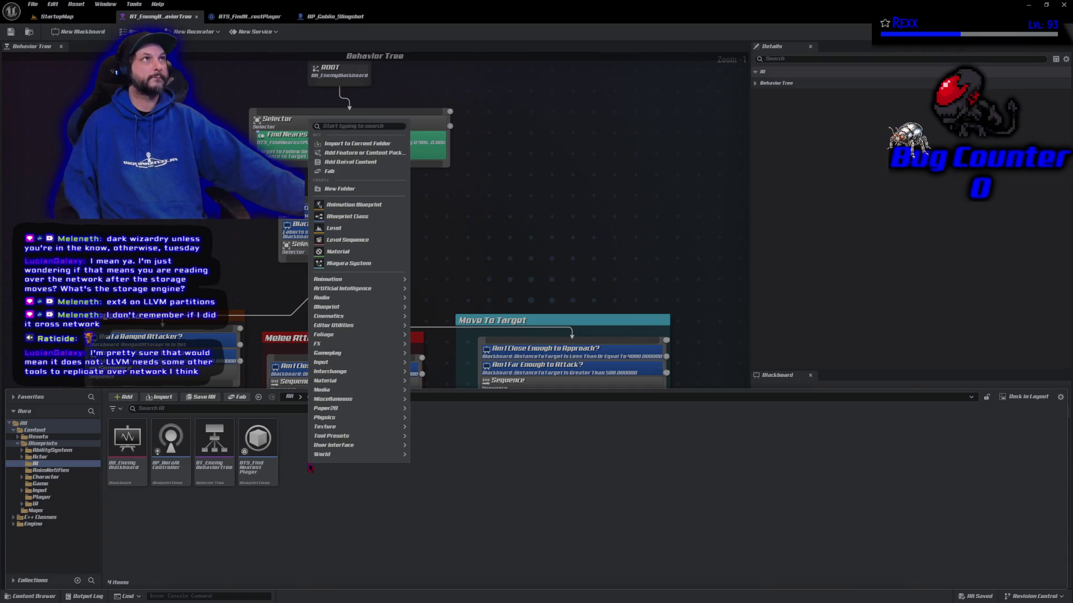
Step: Create a new Blueprint class with BTTask_BlueprintBase as its parent
{"action": "left_click", "coordinate": [350, 217]}
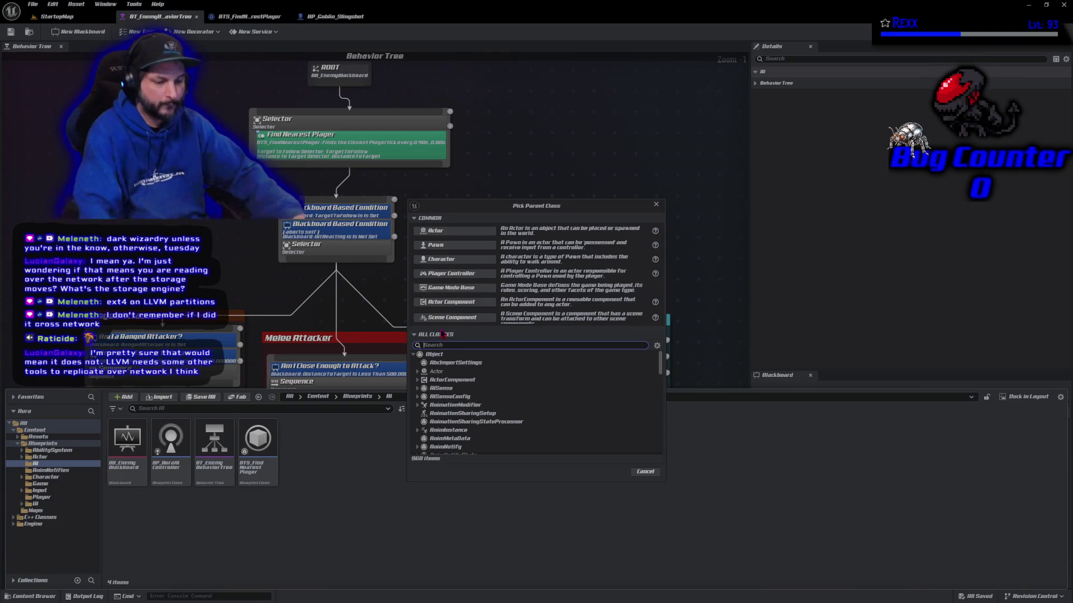
{"action": "type", "text": "bttask"}
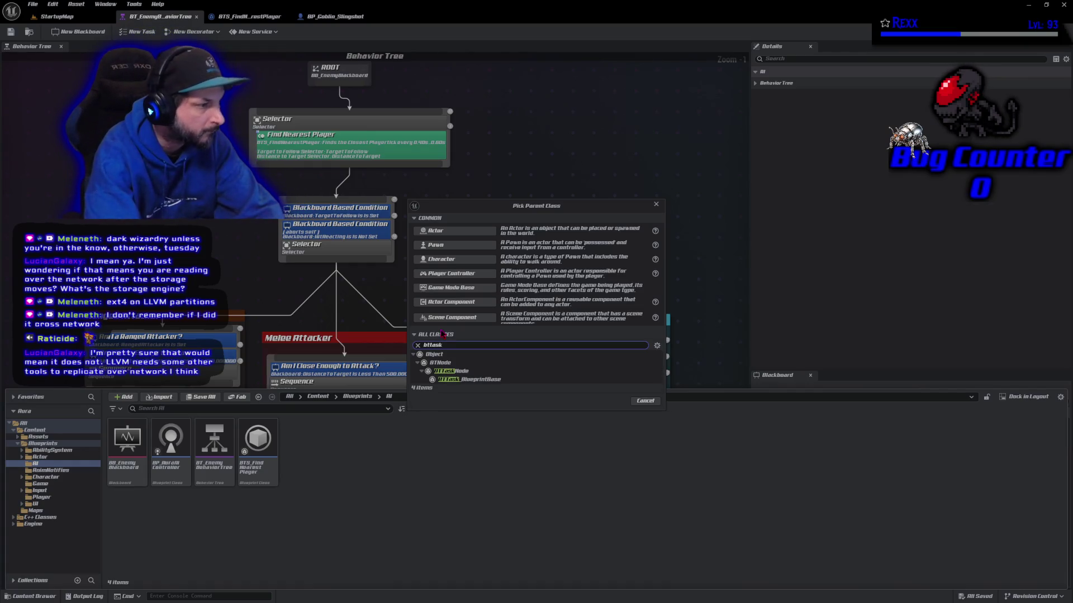
{"action": "left_click", "coordinate": [463, 379]}
{"action": "left_click", "coordinate": [612, 401]}
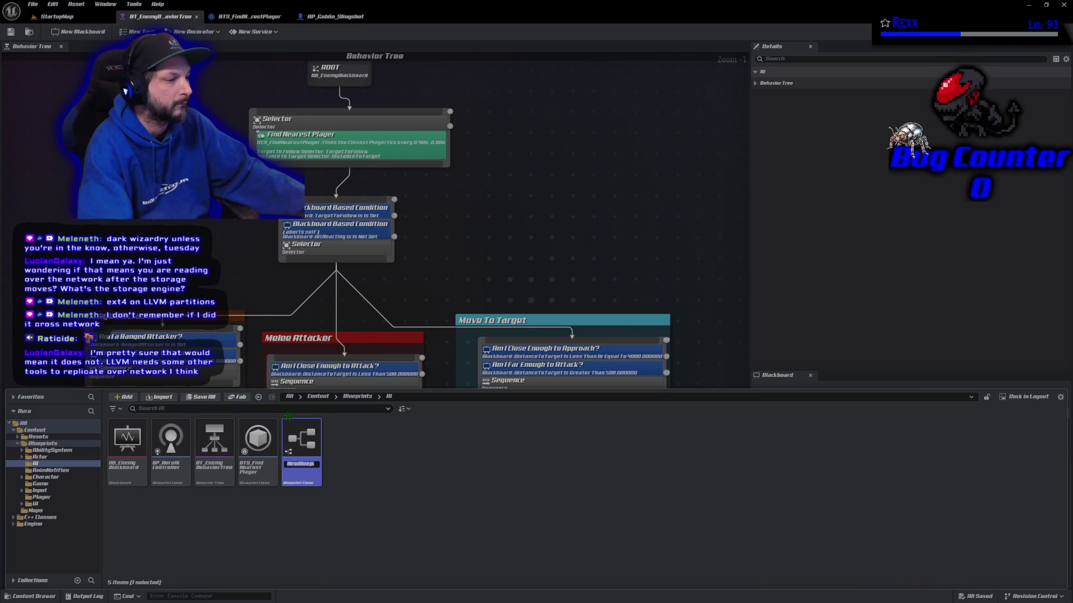
Step: Name the new asset BTT_Attack and open it for editing
{"action": "left_click", "coordinate": [309, 464]}
{"action": "key", "text": "ctrl+a"}
{"action": "type", "text": "BTT"}
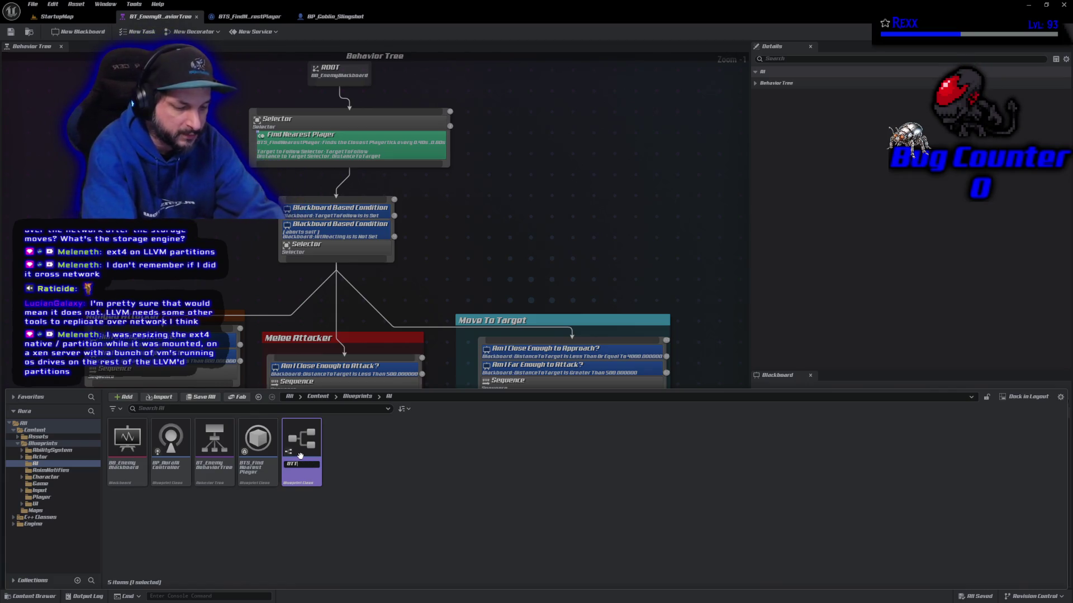
{"action": "type", "text": "_Attack"}
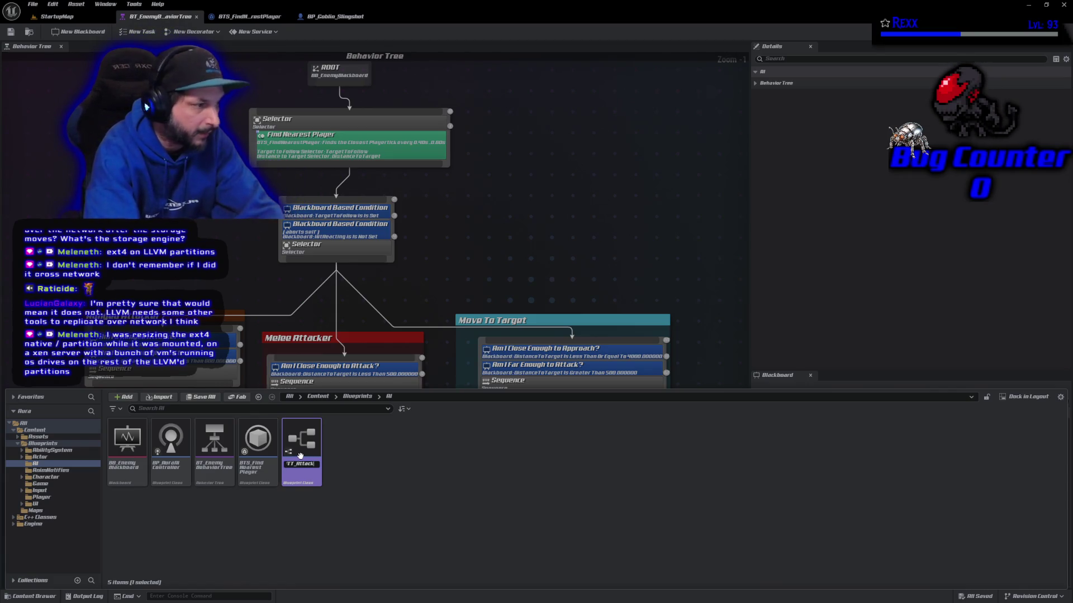
{"action": "key", "text": "Return"}
{"action": "double_click", "coordinate": [301, 458]}
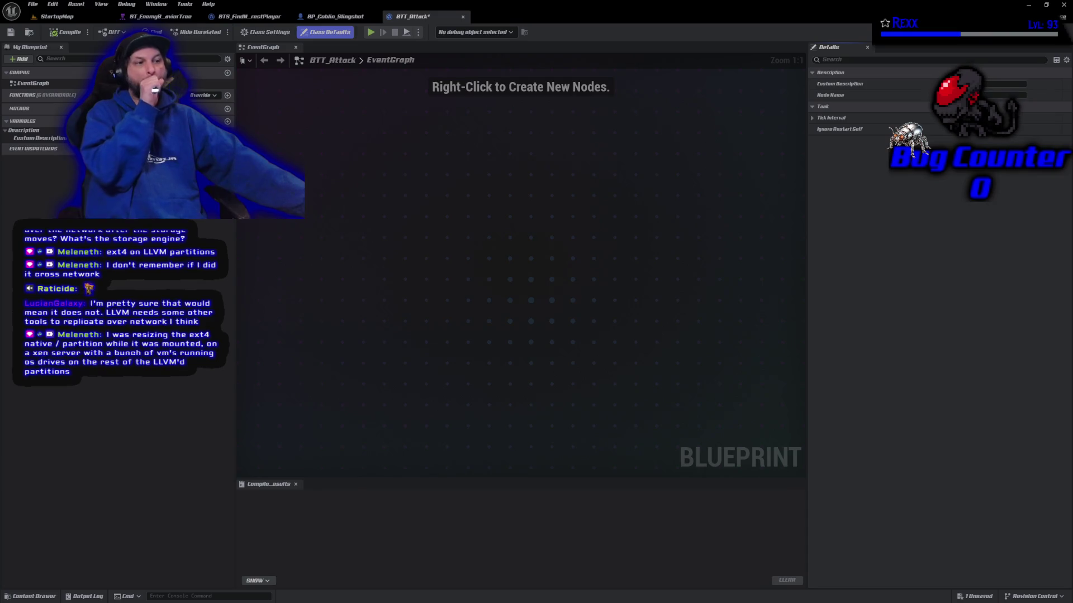
Step: Override Receive Execute AI in BTT_Attack and move the event node further left
{"action": "left_click", "coordinate": [205, 96]}
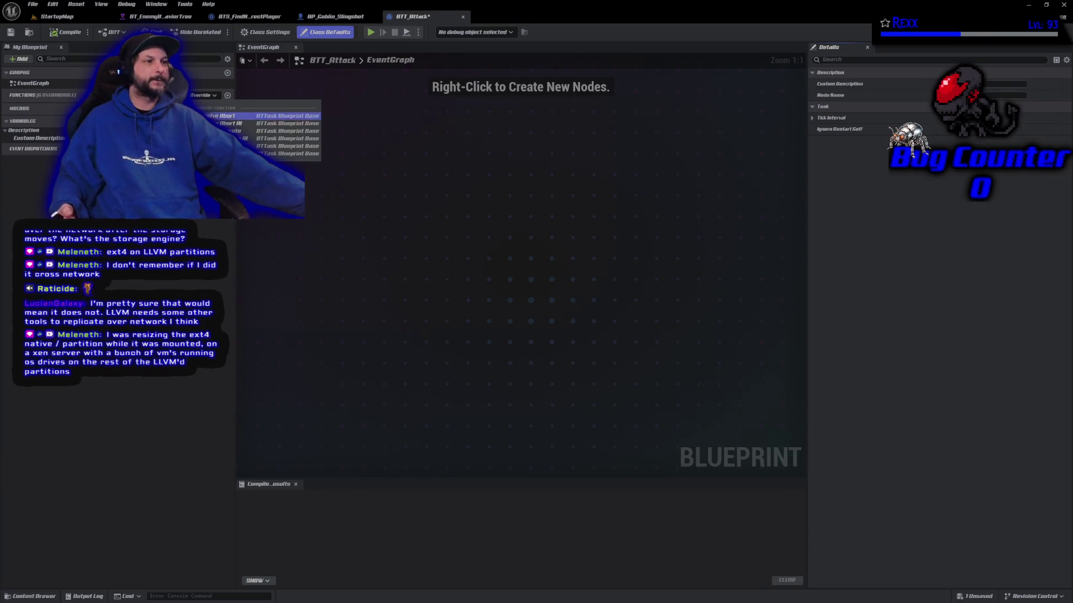
{"action": "left_click", "coordinate": [269, 138]}
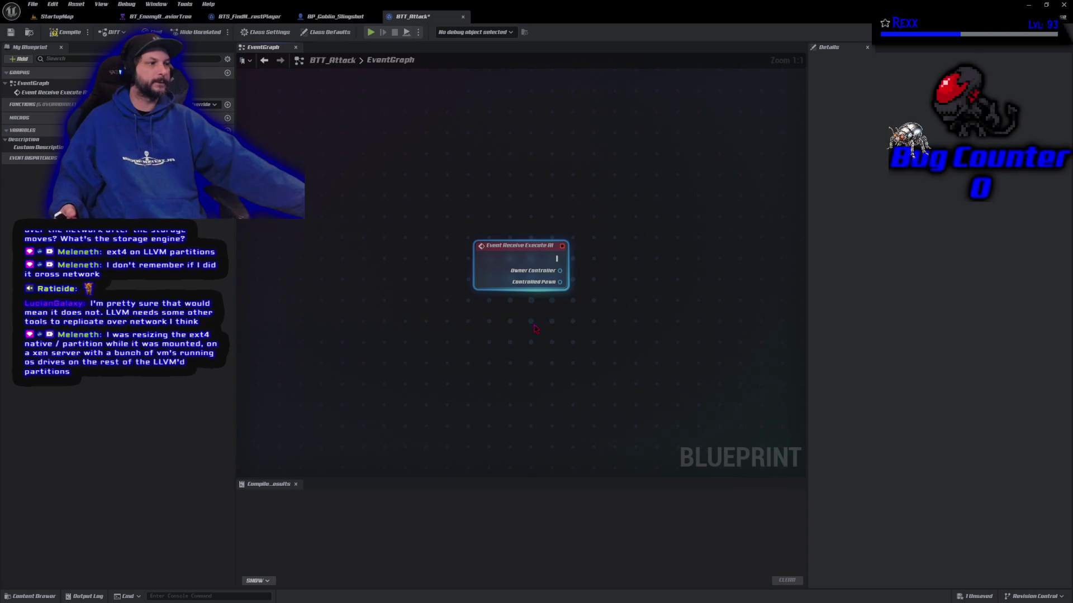
{"action": "left_click_drag", "start_coordinate": [507, 358], "coordinate": [306, 331]}
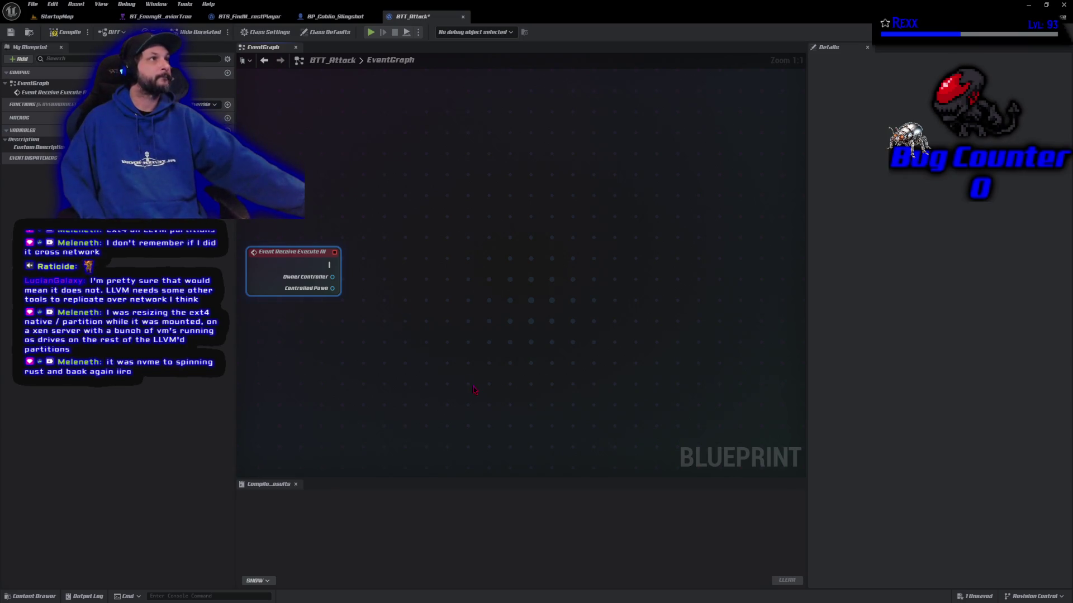
{"action": "right_click", "coordinate": [495, 283]}
Step: Wire Receive Execute AI into Finish Execute with Success ticked, then compile BTT_Attack
{"action": "type", "text": "finish ex"}
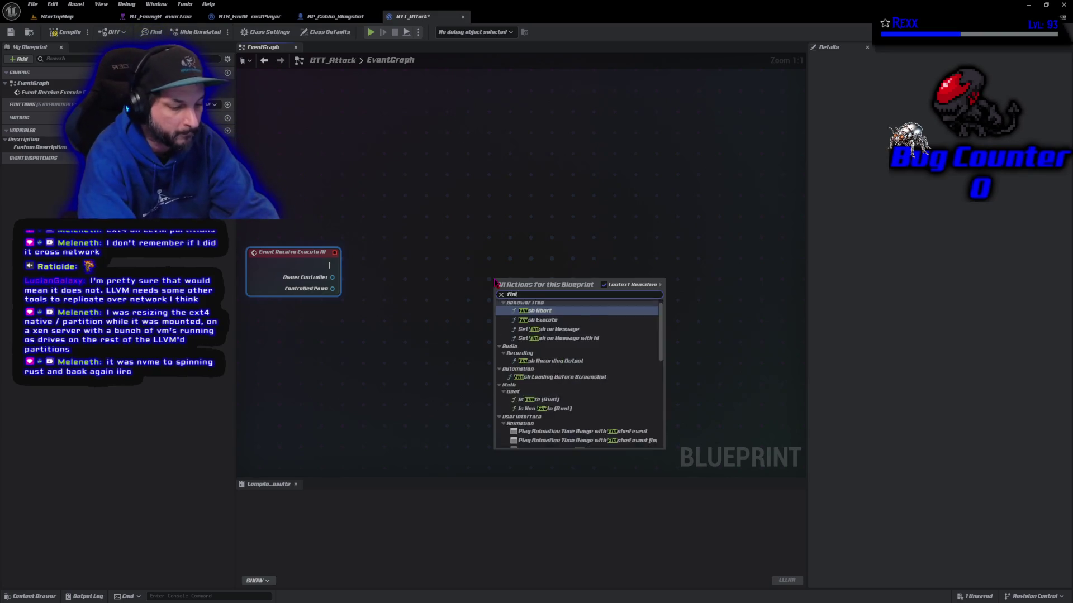
{"action": "key", "text": "Return"}
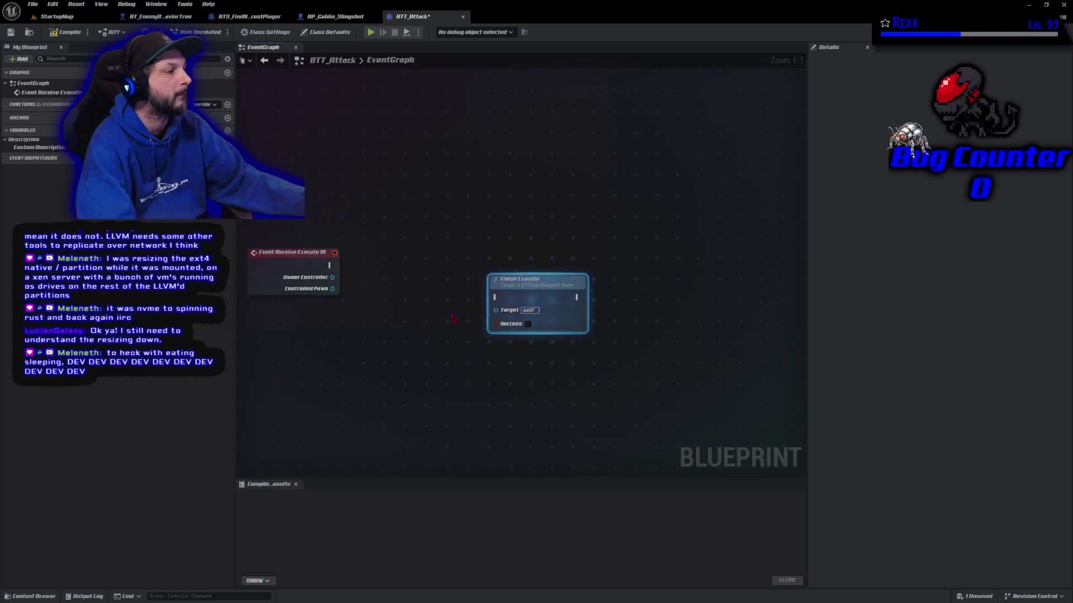
{"action": "left_click", "coordinate": [528, 324]}
{"action": "mouse_move", "coordinate": [338, 261]}
{"action": "left_mouse_down"}
{"action": "mouse_move", "coordinate": [494, 297]}
{"action": "mouse_move", "coordinate": [483, 249]}
{"action": "mouse_move", "coordinate": [469, 252]}
{"action": "left_mouse_up"}
{"action": "left_click", "coordinate": [62, 32]}
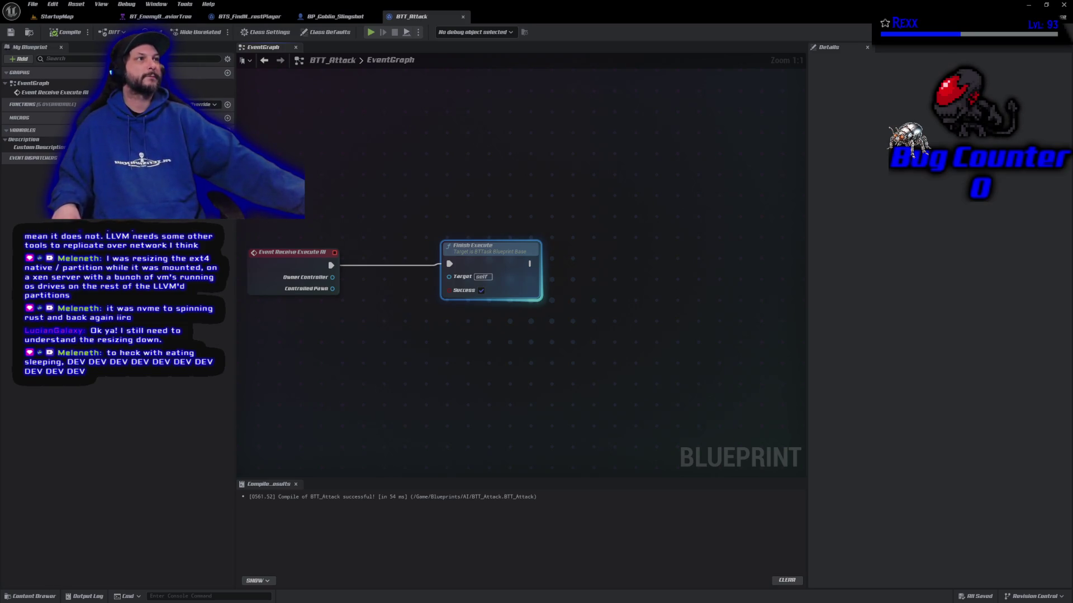
{"action": "left_click", "coordinate": [169, 18]}
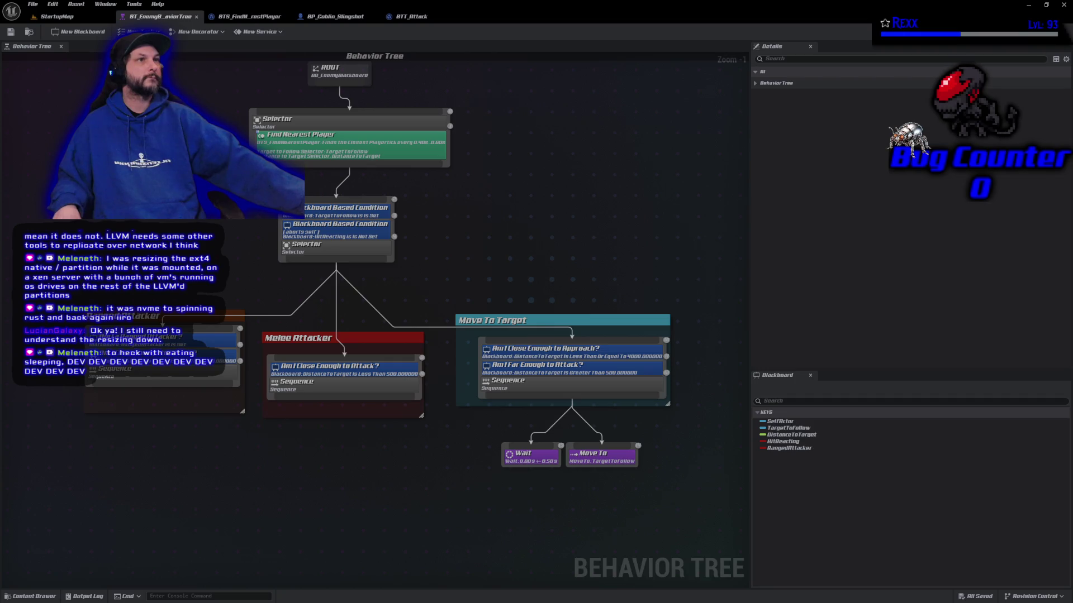
Step: Add a BTT_Attack task below the Melee Attacker sequence, positioned close under its parent
{"action": "left_click_drag", "start_coordinate": [345, 397], "coordinate": [345, 469]}
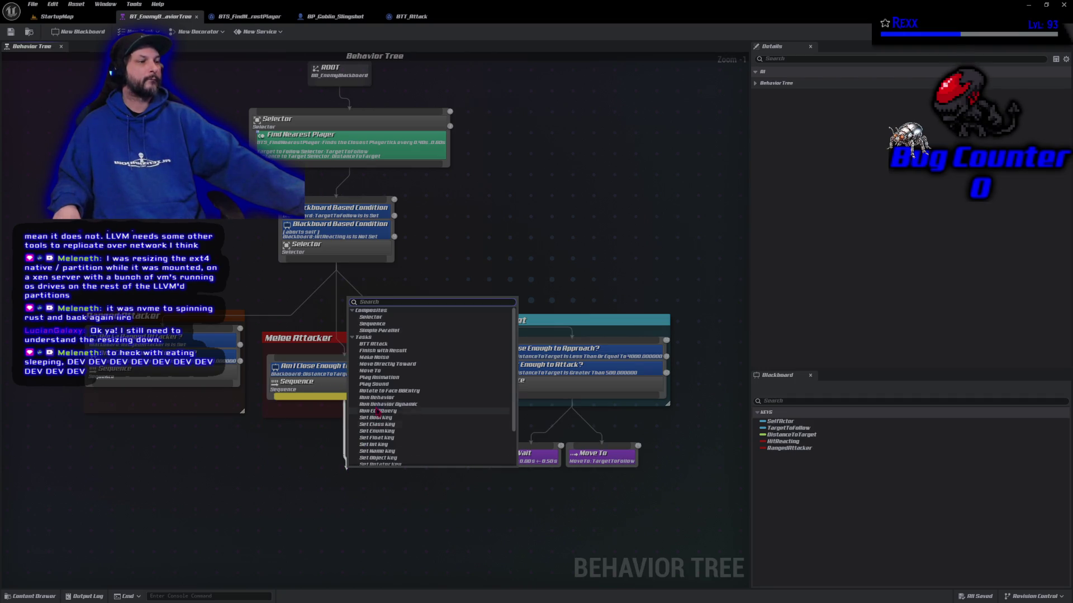
{"action": "left_click", "coordinate": [390, 344]}
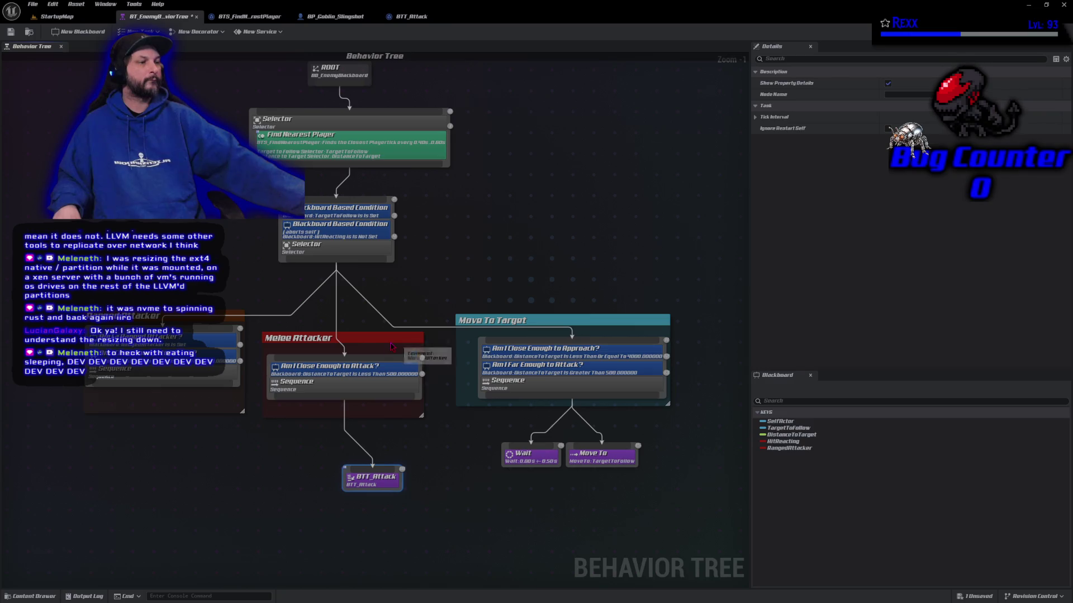
{"action": "left_click_drag", "start_coordinate": [371, 481], "coordinate": [347, 467]}
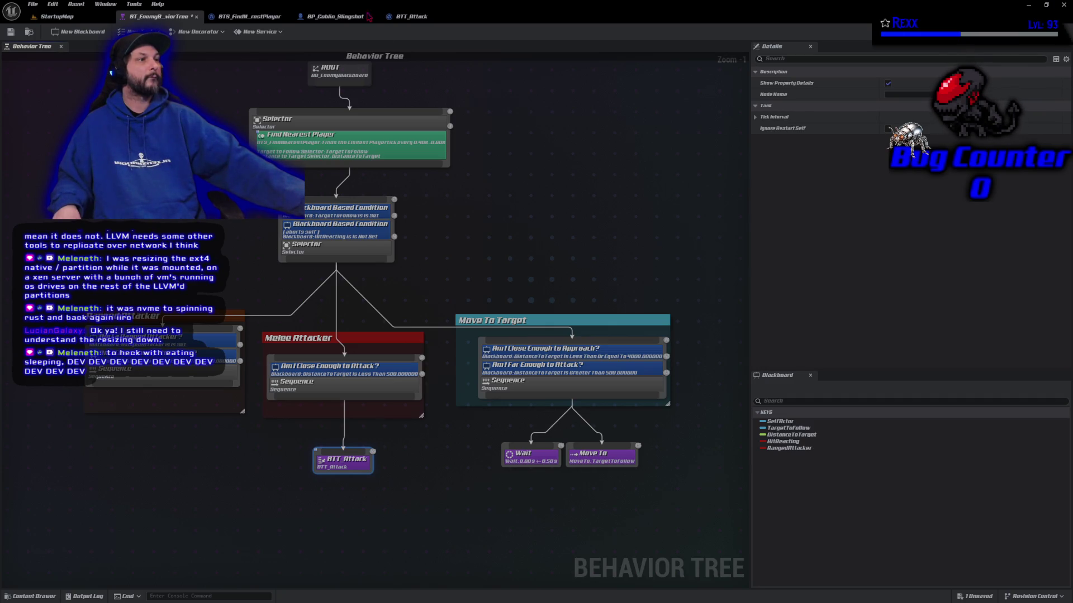
{"action": "left_click", "coordinate": [415, 18]}
Step: Close the BTS_FindPlayer and BP_Goblin_Slingshot tabs, then unwire Finish Execute in BTT_Attack and move it right
{"action": "middle_click", "coordinate": [331, 17]}
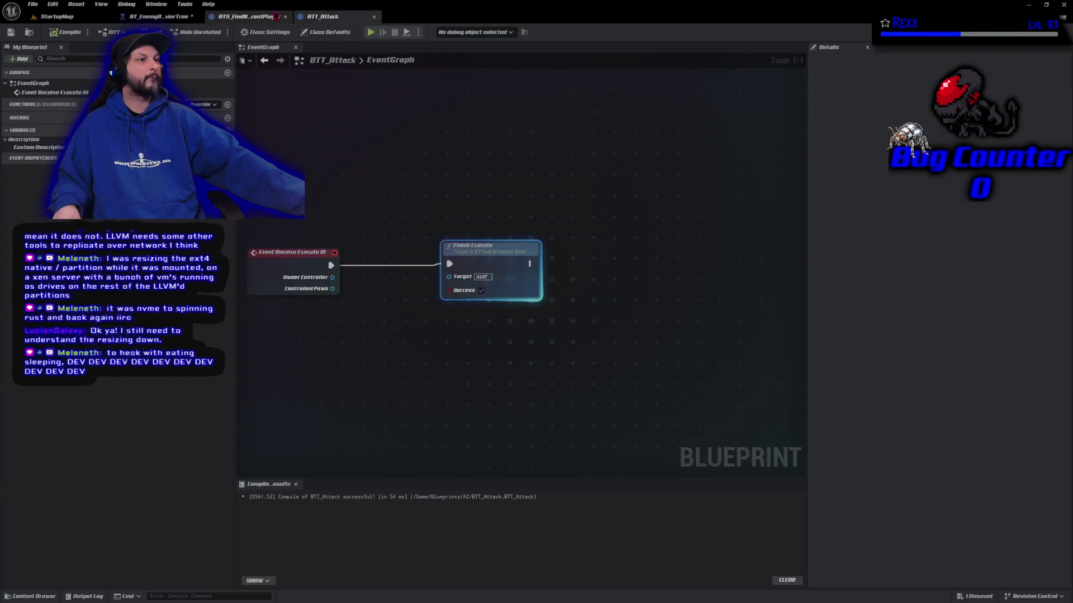
{"action": "middle_click", "coordinate": [248, 17]}
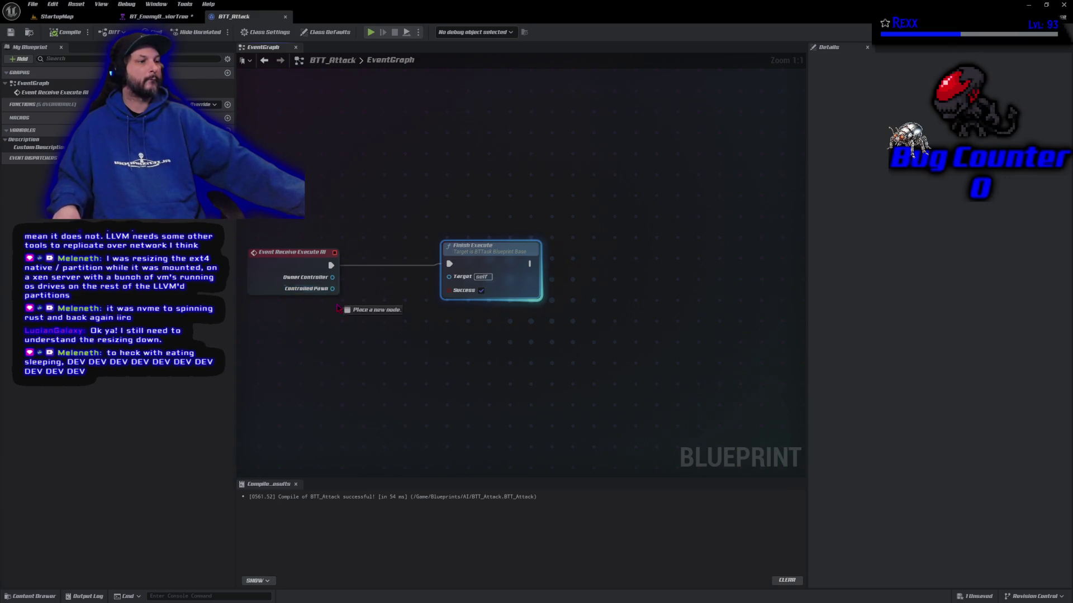
{"action": "left_click_drag", "start_coordinate": [333, 289], "coordinate": [340, 310]}
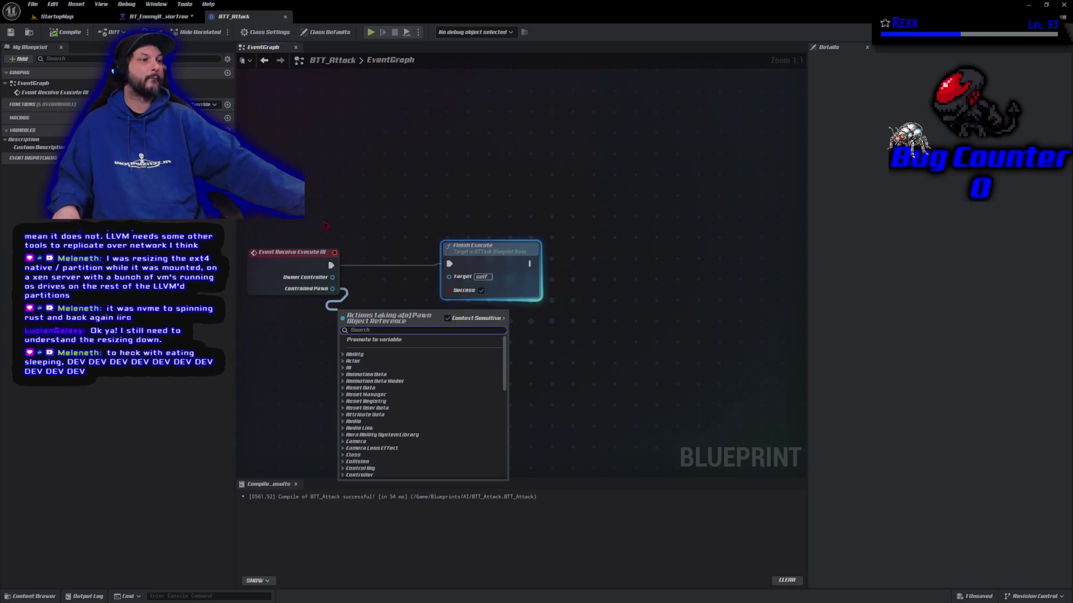
{"action": "left_click", "coordinate": [332, 206]}
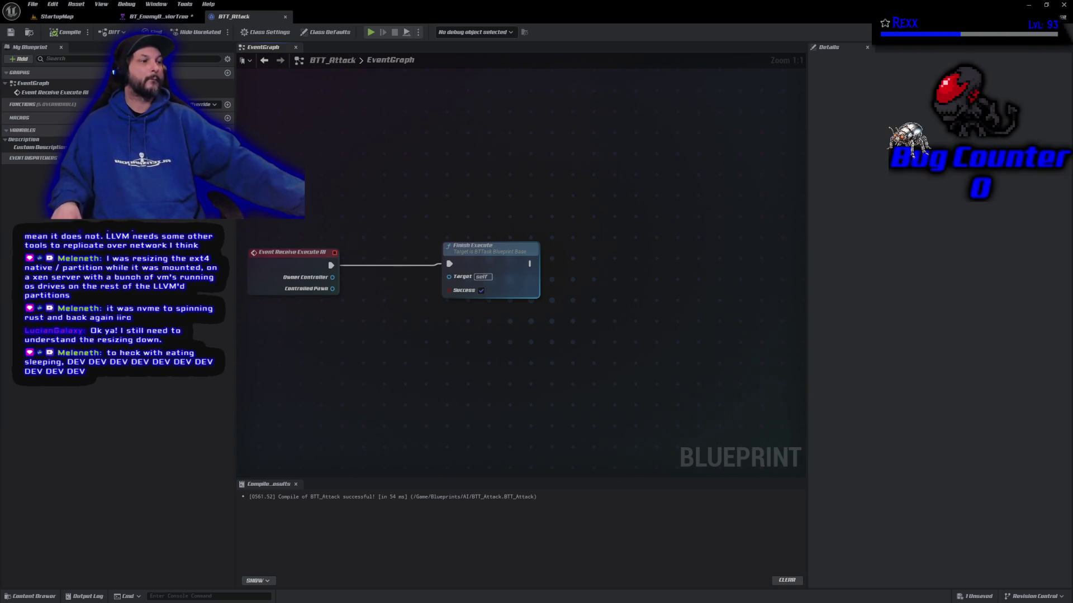
{"action": "left_click", "coordinate": [449, 262], "text": "alt"}
{"action": "mouse_move", "coordinate": [499, 261]}
{"action": "left_mouse_down"}
{"action": "mouse_move", "coordinate": [458, 179]}
{"action": "mouse_move", "coordinate": [725, 166]}
{"action": "mouse_move", "coordinate": [751, 266]}
{"action": "left_mouse_up"}
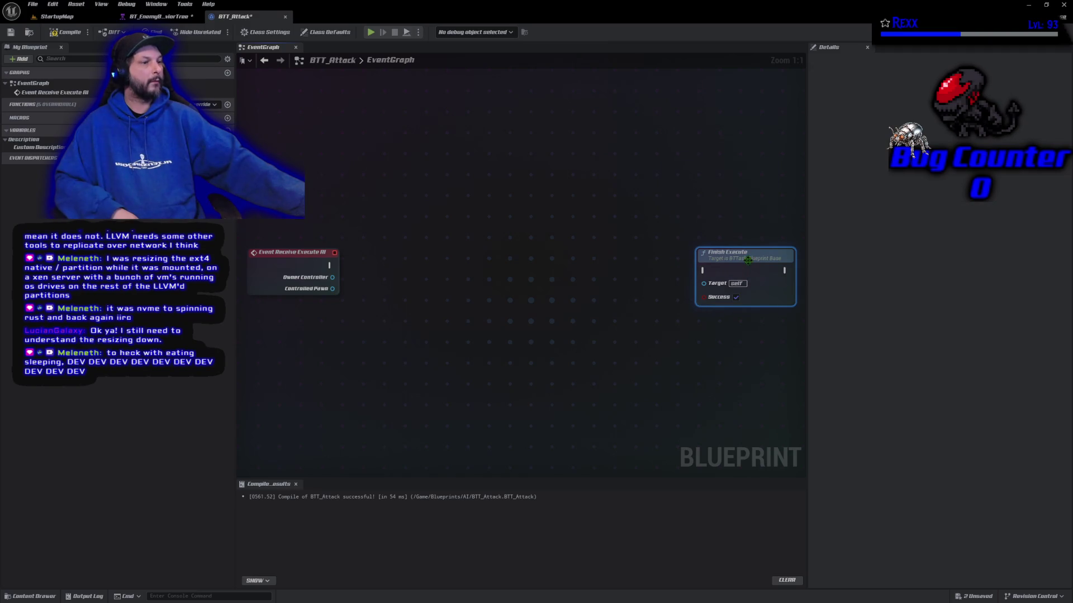
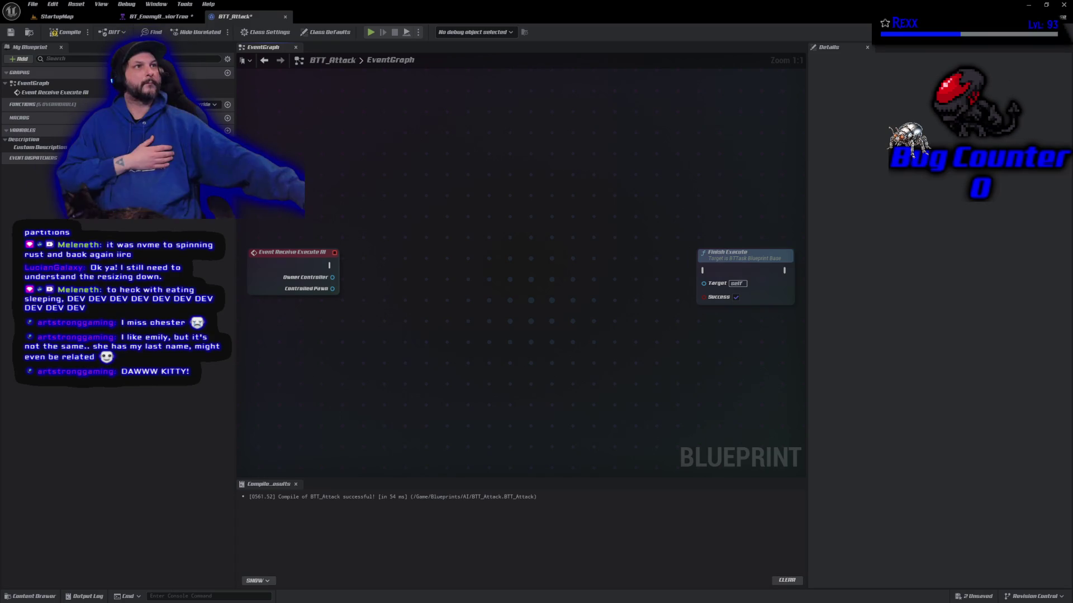
Step: Set the Am I Far Enough to Attack? decorator's Observer aborts to Self, save, and play the level
{"action": "left_click", "coordinate": [137, 18]}
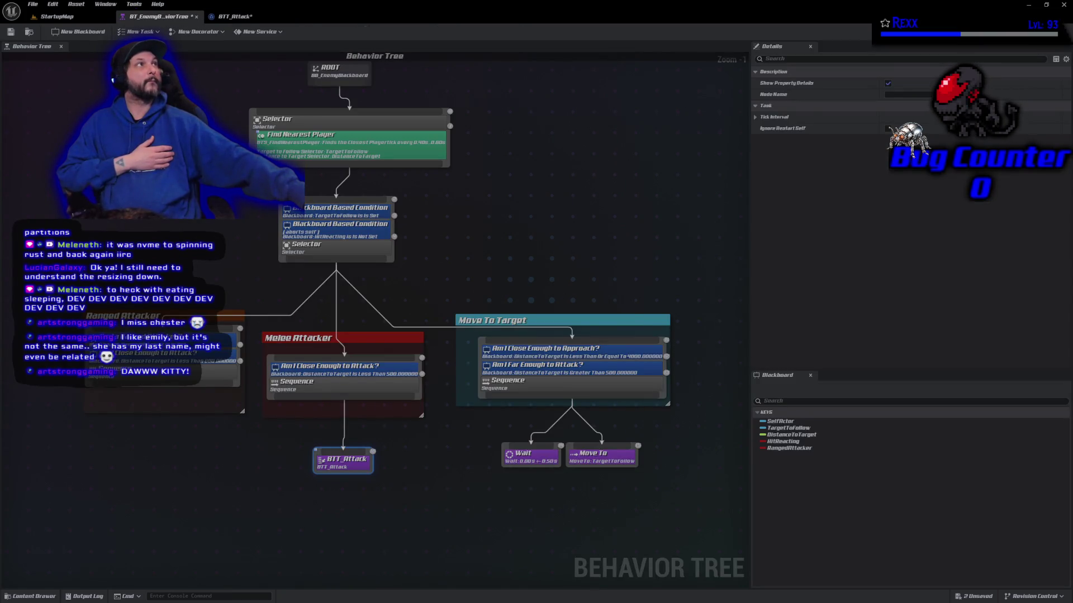
{"action": "left_click", "coordinate": [599, 370]}
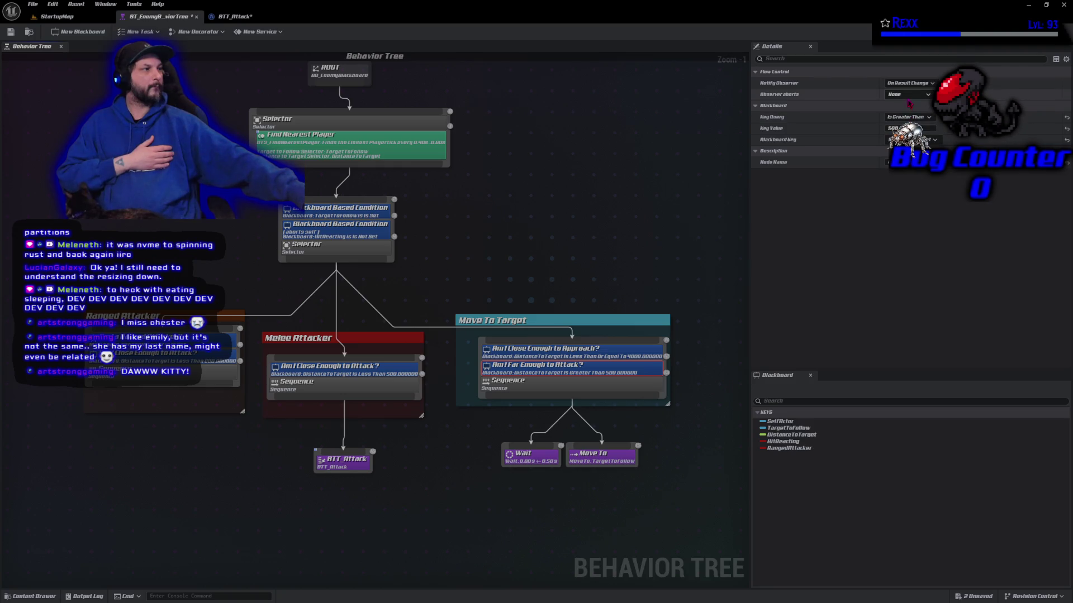
{"action": "left_click", "coordinate": [906, 94]}
{"action": "left_click", "coordinate": [901, 115]}
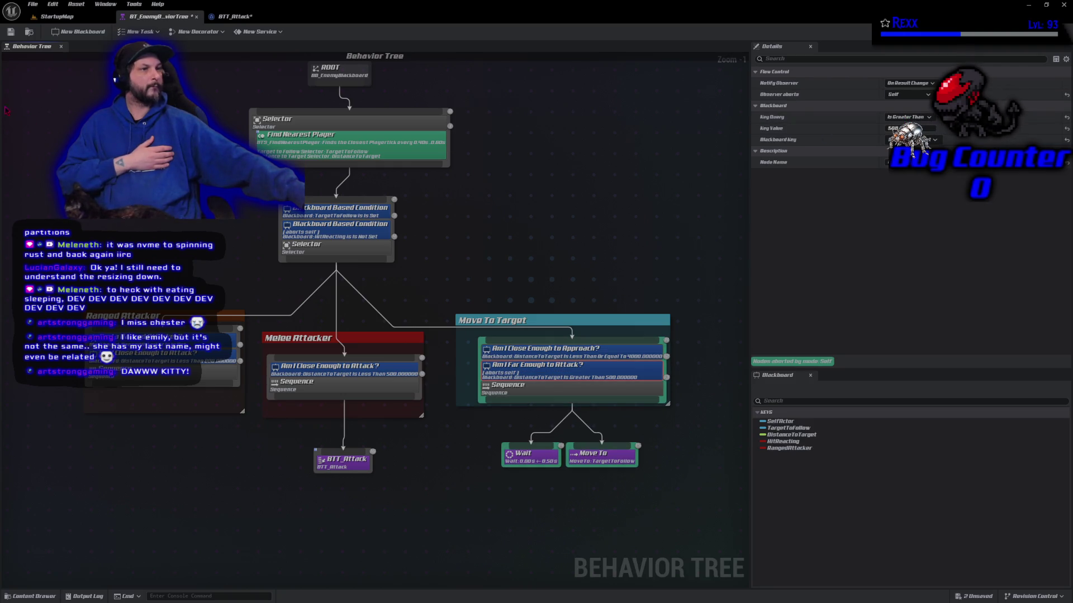
{"action": "left_click", "coordinate": [11, 32]}
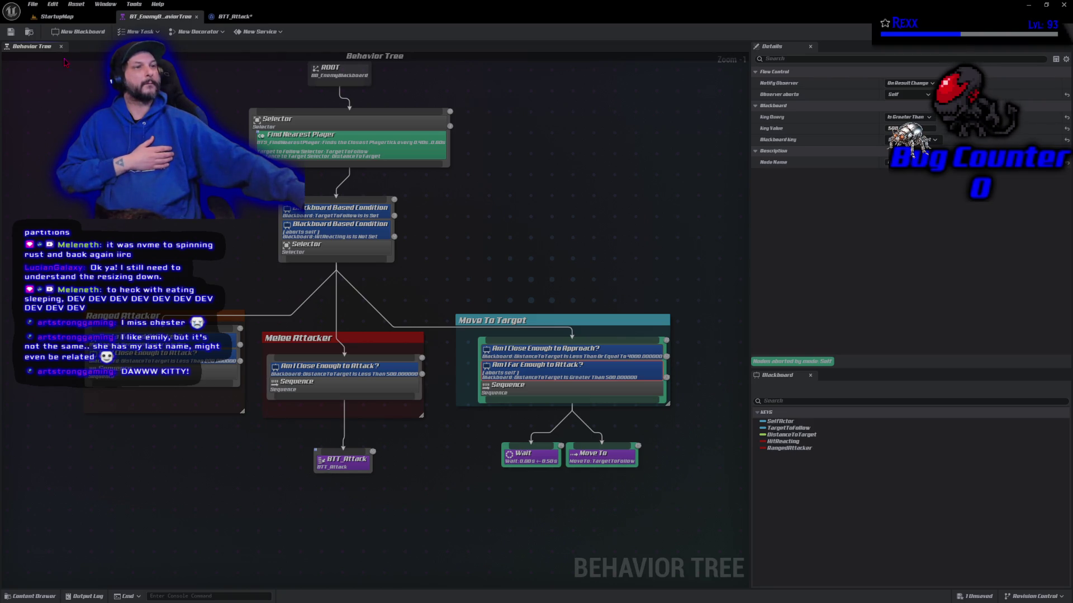
{"action": "left_click", "coordinate": [65, 21]}
{"action": "left_click", "coordinate": [212, 32]}
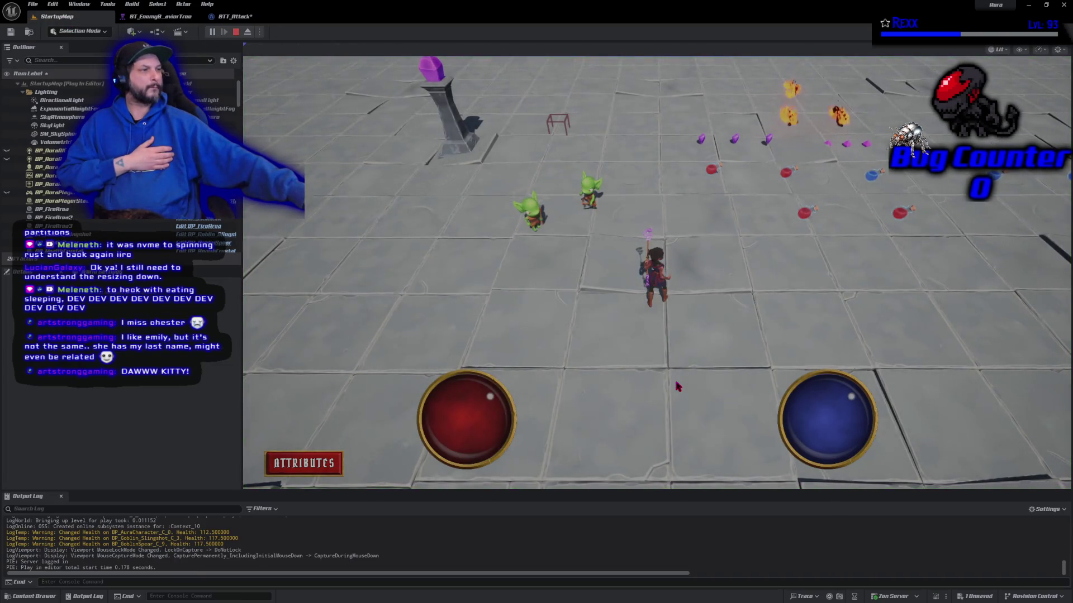
Step: Run the character across the floor and past the pillar while goblins react, then stop playing
{"action": "key", "text": "w"}
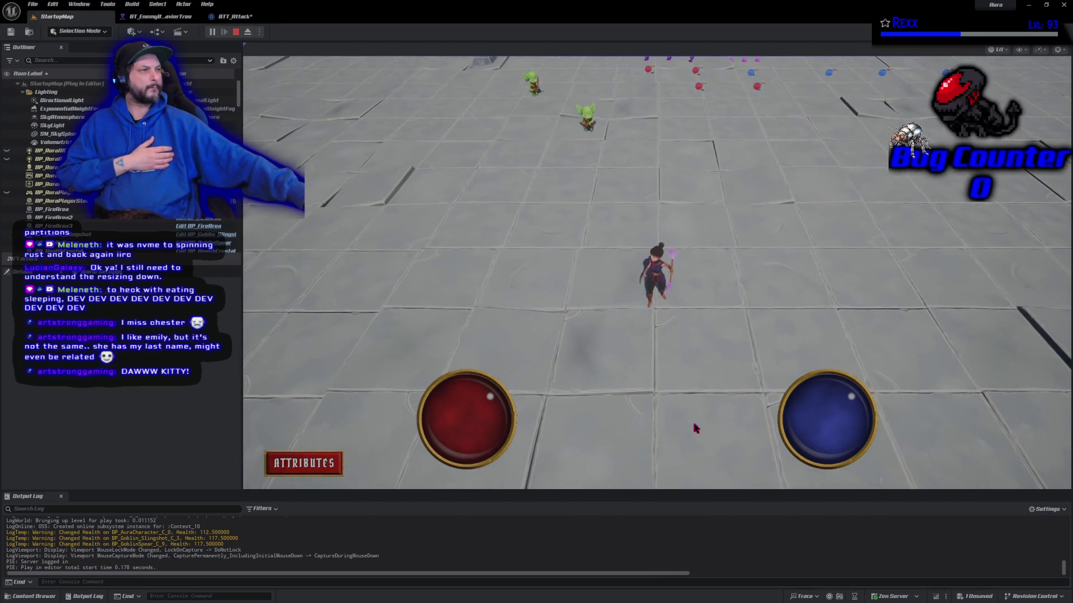
{"action": "left_click", "coordinate": [695, 429]}
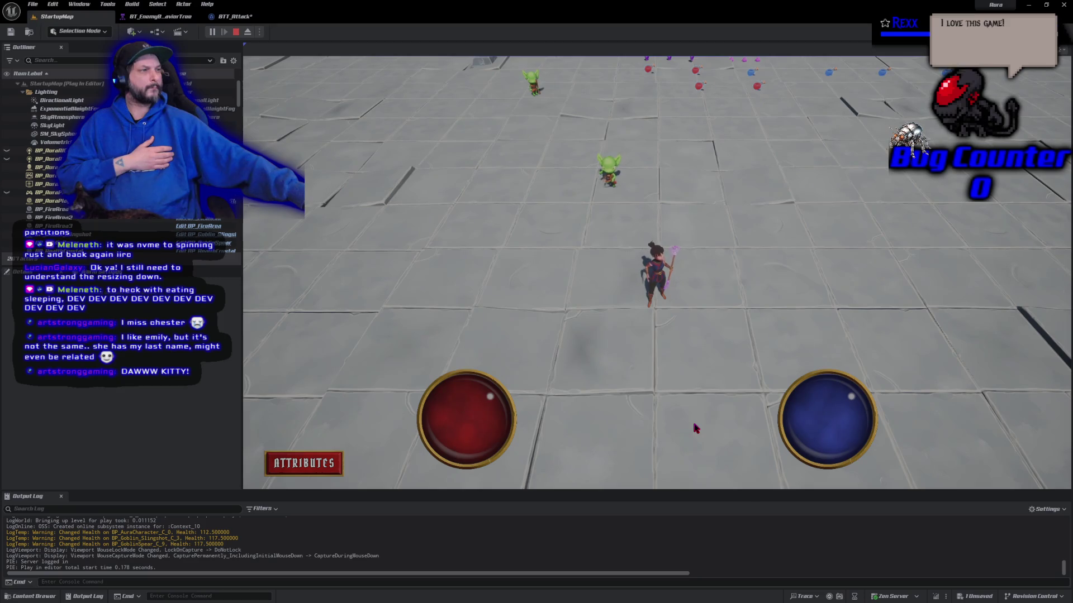
{"action": "left_click", "coordinate": [412, 287]}
{"action": "left_click", "coordinate": [662, 239]}
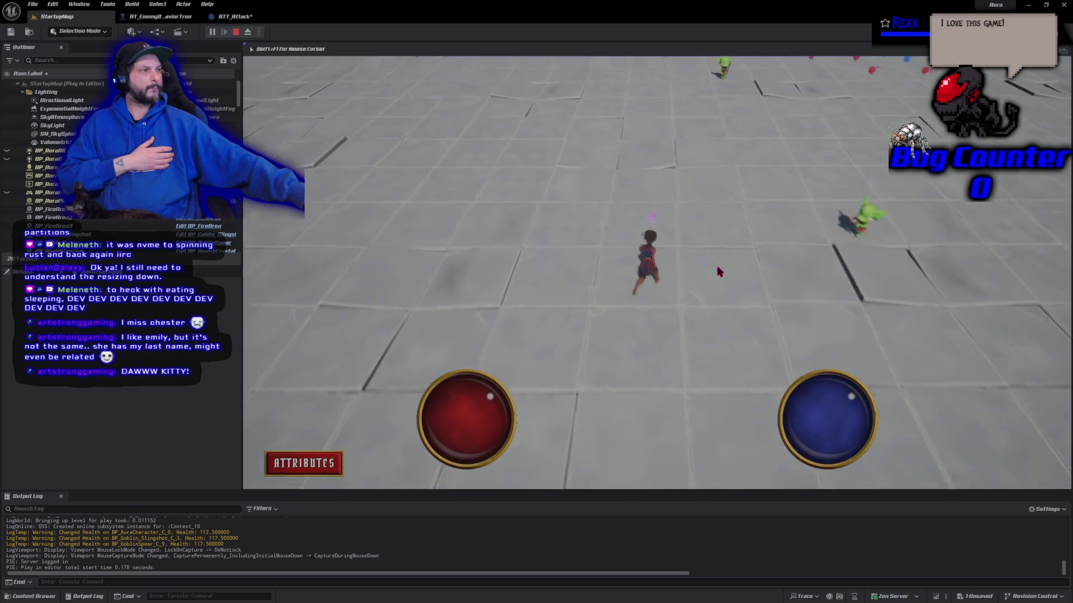
{"action": "left_click_drag", "start_coordinate": [662, 239], "coordinate": [661, 241]}
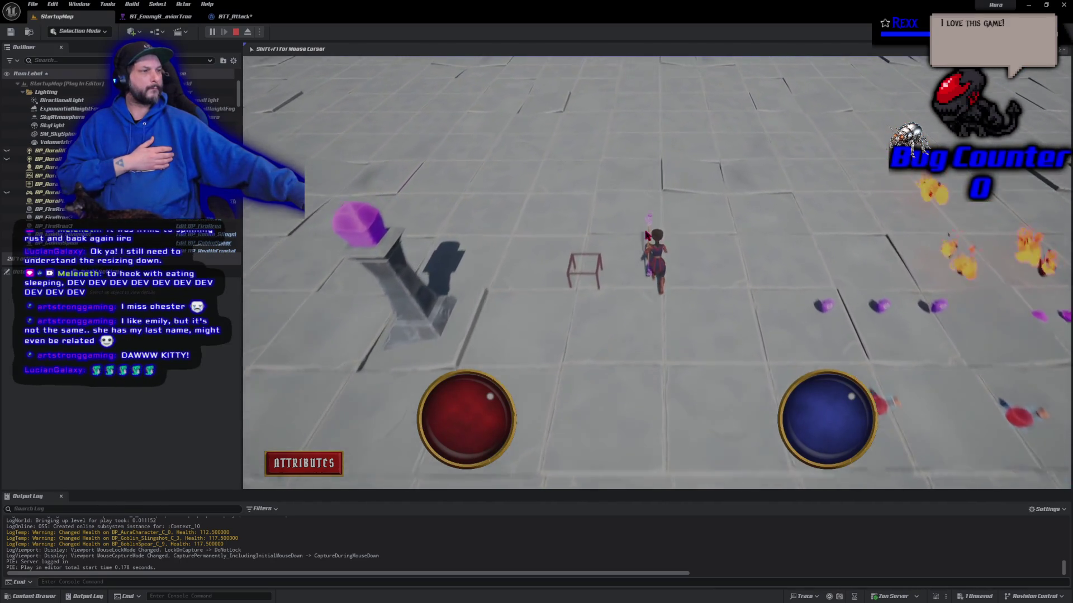
{"action": "left_click", "coordinate": [322, 281]}
{"action": "left_click", "coordinate": [661, 489]}
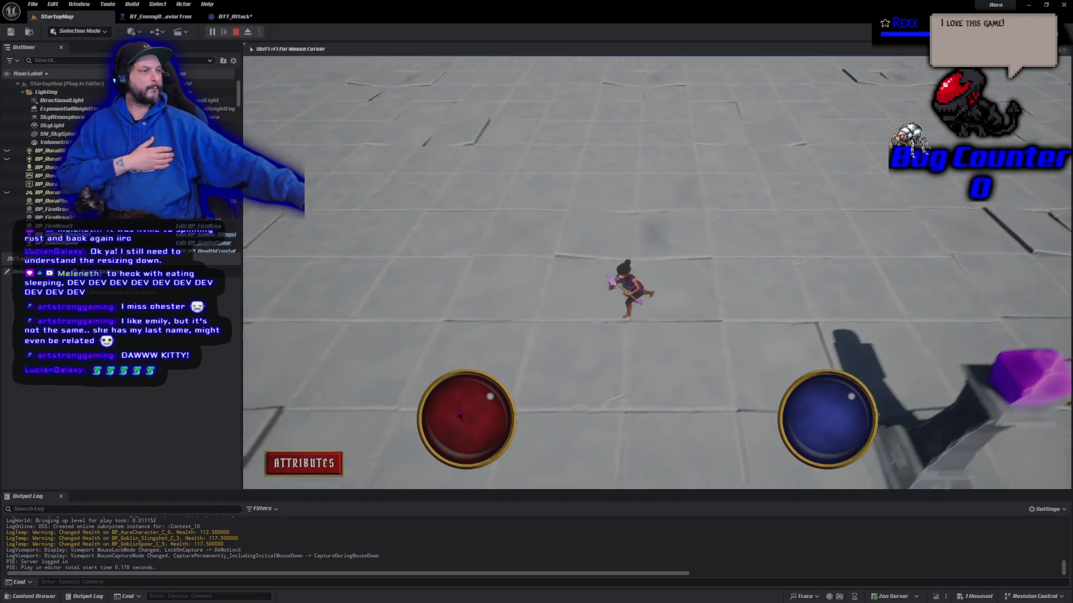
{"action": "left_click_drag", "start_coordinate": [661, 491], "coordinate": [661, 490]}
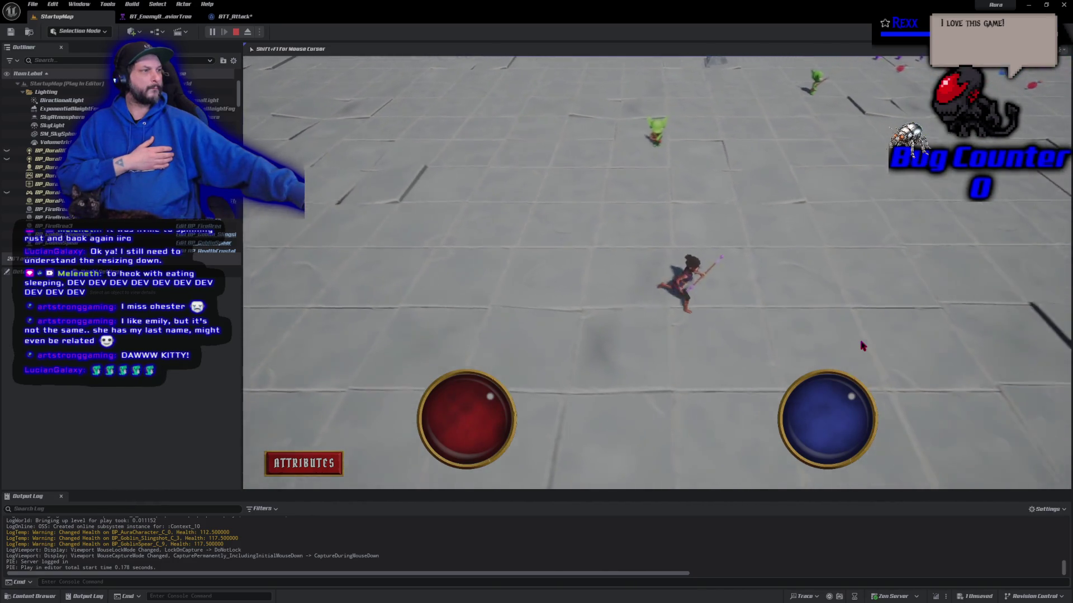
{"action": "left_click", "coordinate": [846, 302]}
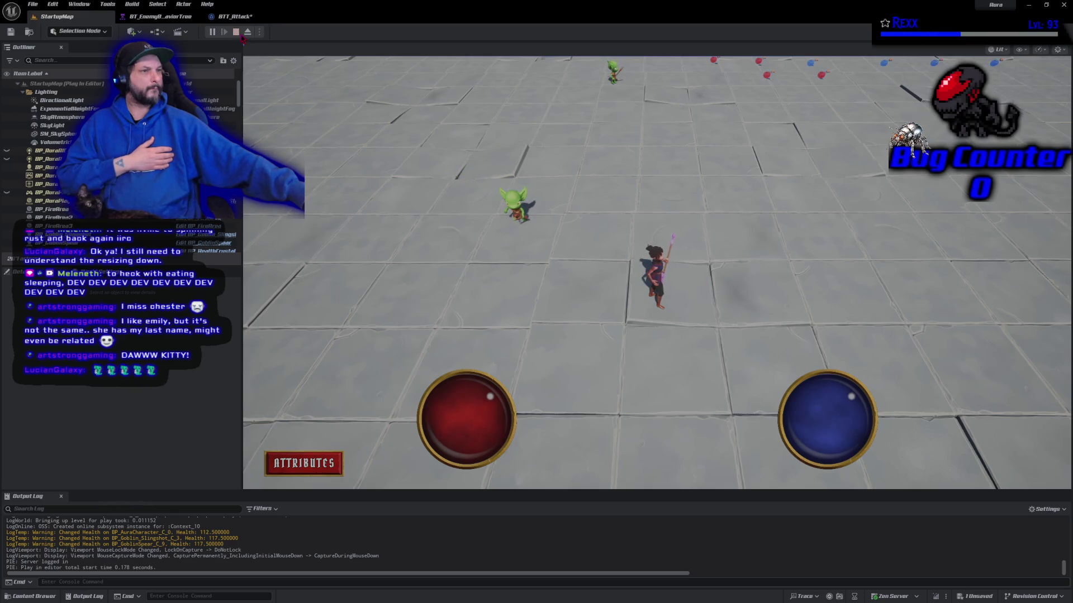
{"action": "left_click", "coordinate": [238, 33]}
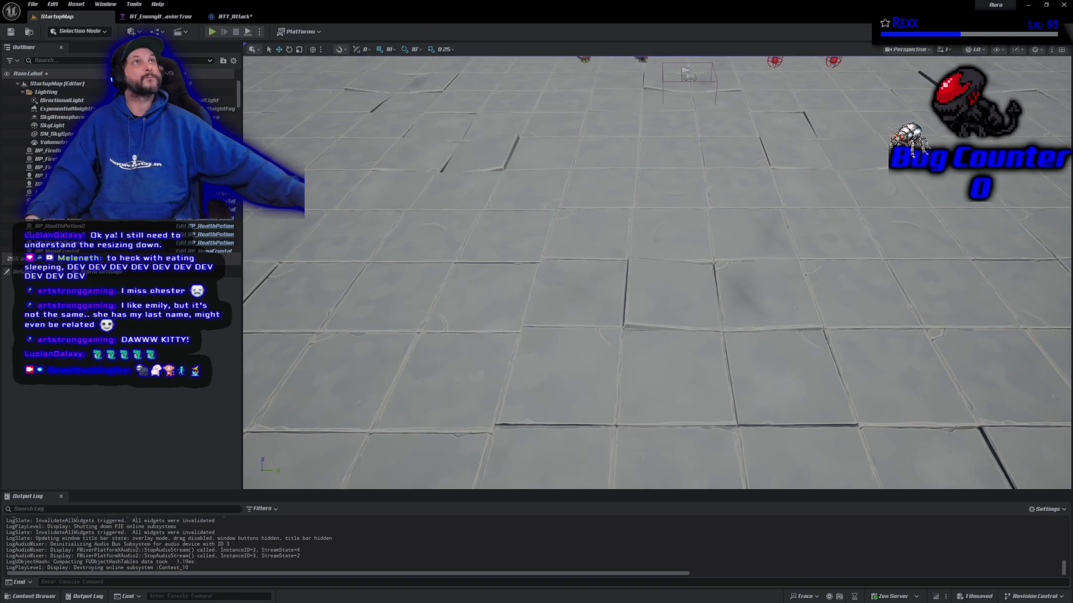
{"action": "left_click", "coordinate": [136, 17]}
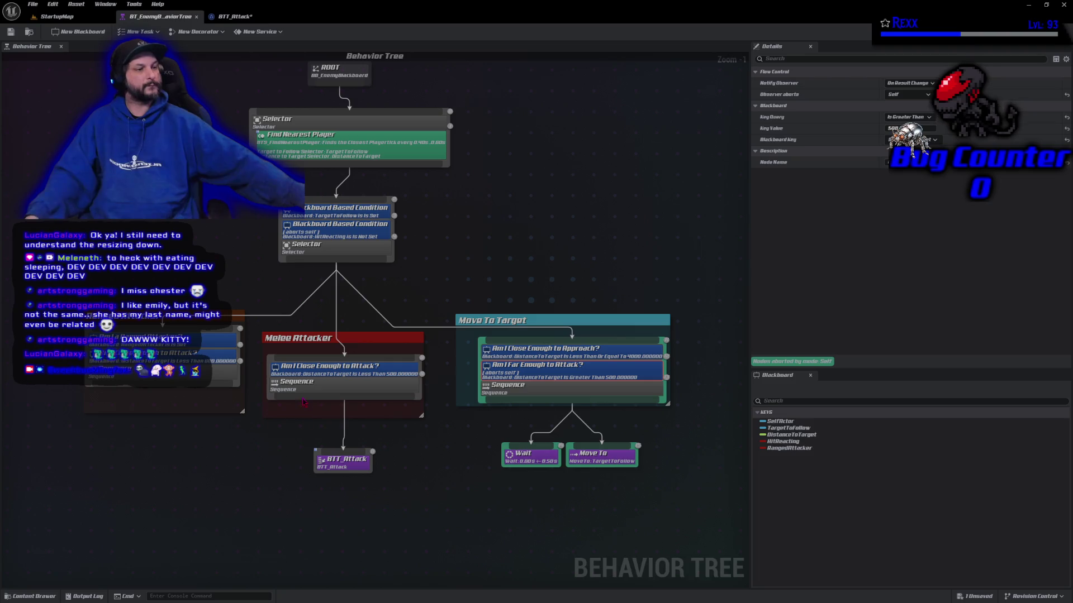
Step: Add a Move To task under Melee Attacker, named Get Close, targeting the TargetToFollow key
{"action": "mouse_move", "coordinate": [304, 398]}
{"action": "left_mouse_down"}
{"action": "mouse_move", "coordinate": [226, 472]}
{"action": "mouse_move", "coordinate": [253, 449]}
{"action": "left_mouse_up"}
{"action": "left_click", "coordinate": [277, 354]}
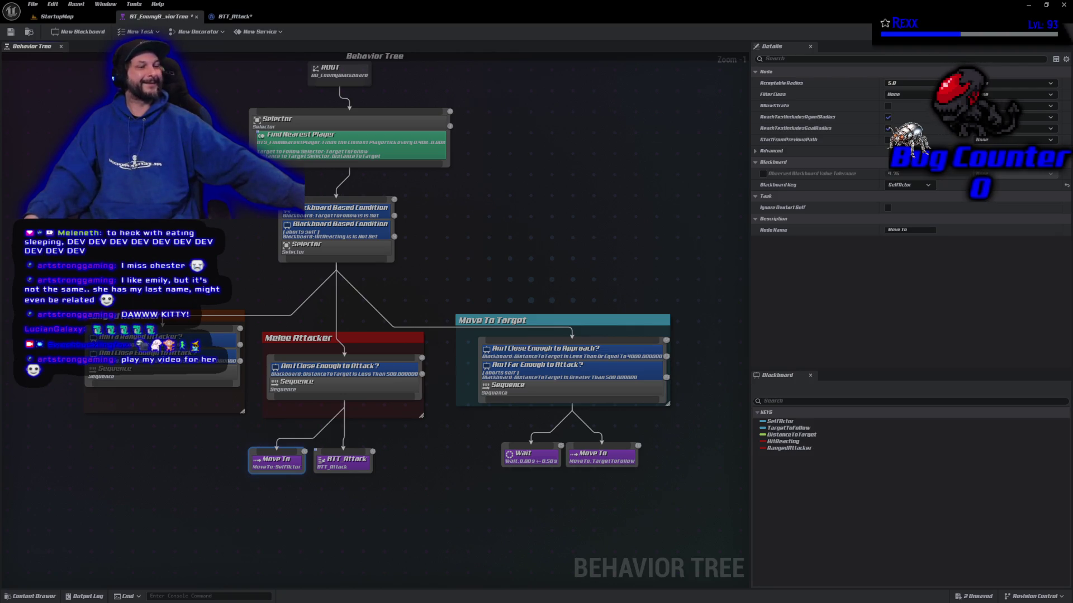
{"action": "left_click", "coordinate": [910, 229]}
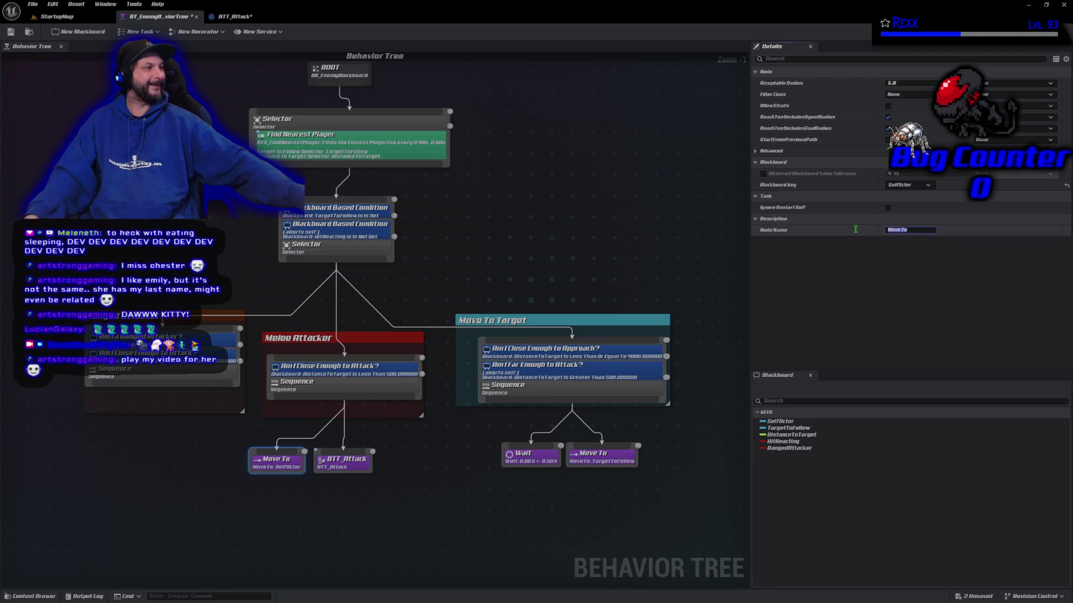
{"action": "type", "text": "Get Close"}
{"action": "key", "text": "Return"}
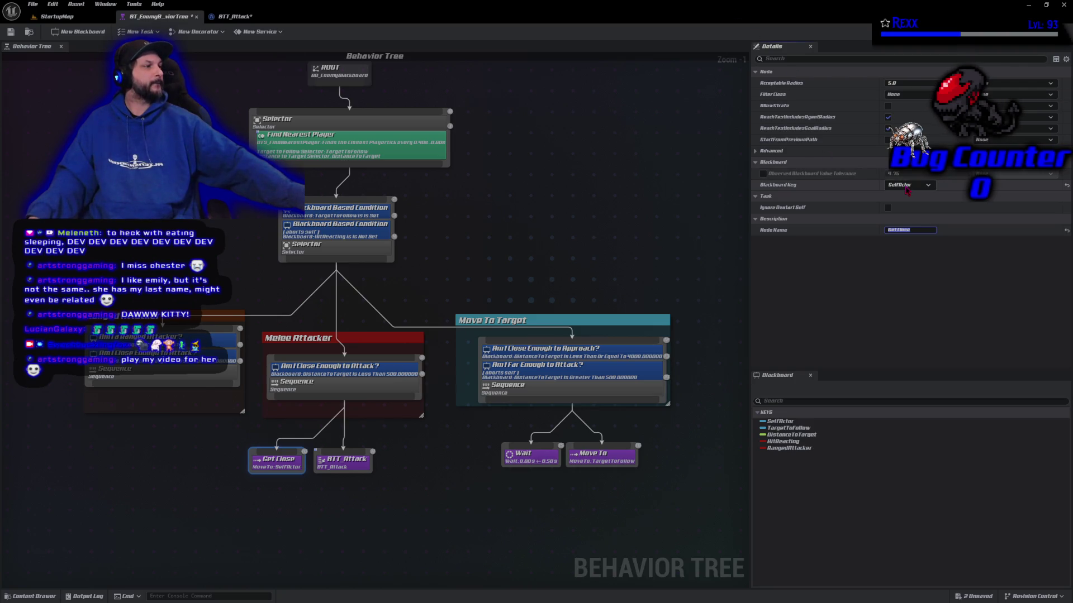
{"action": "left_click", "coordinate": [906, 185]}
{"action": "left_click", "coordinate": [921, 208]}
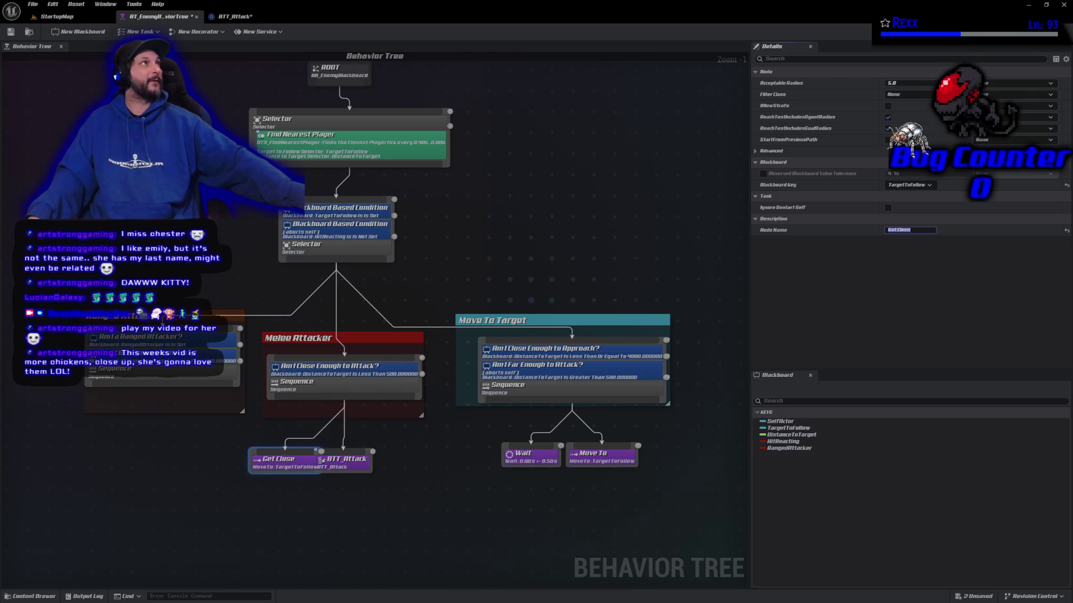
Step: Move the BTT_Attack task out from behind Get Close, rename it Attack, and save
{"action": "left_click_drag", "start_coordinate": [349, 467], "coordinate": [364, 466]}
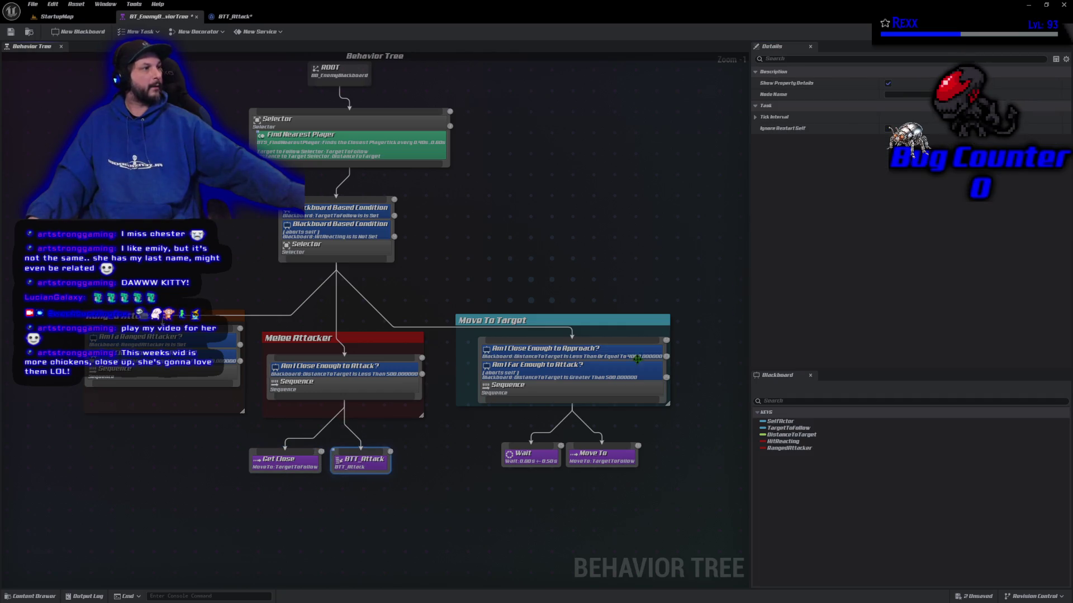
{"action": "left_click", "coordinate": [890, 94]}
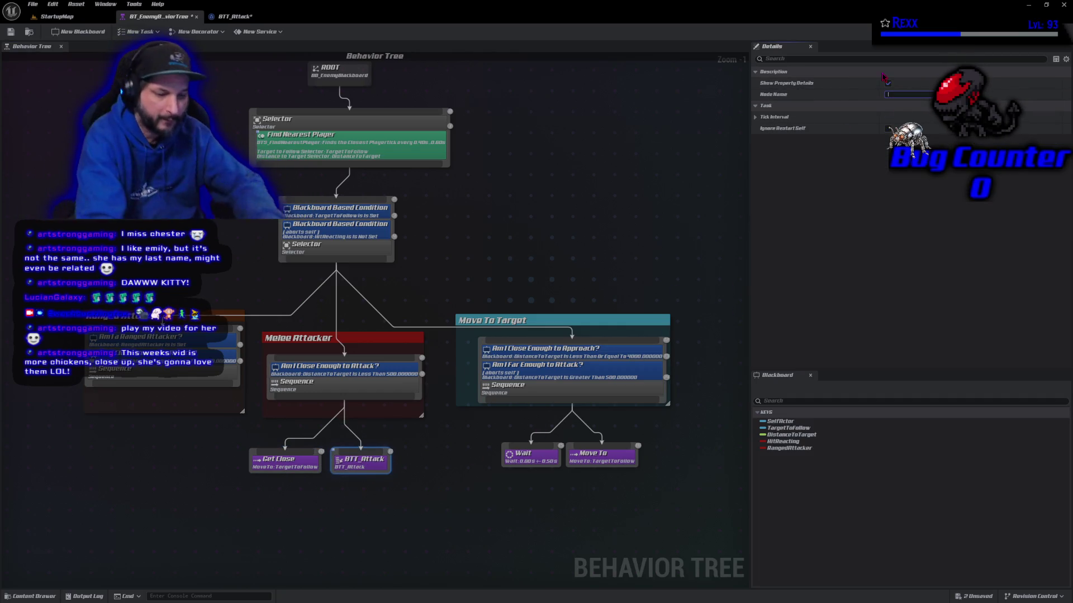
{"action": "type", "text": "Attack"}
{"action": "key", "text": "Return"}
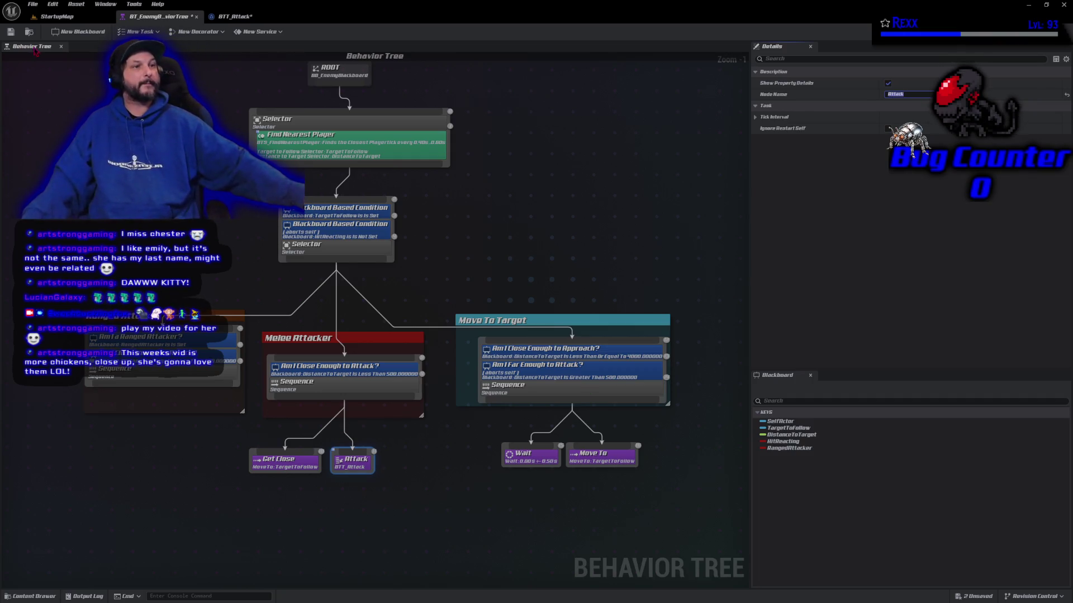
{"action": "left_click", "coordinate": [11, 32]}
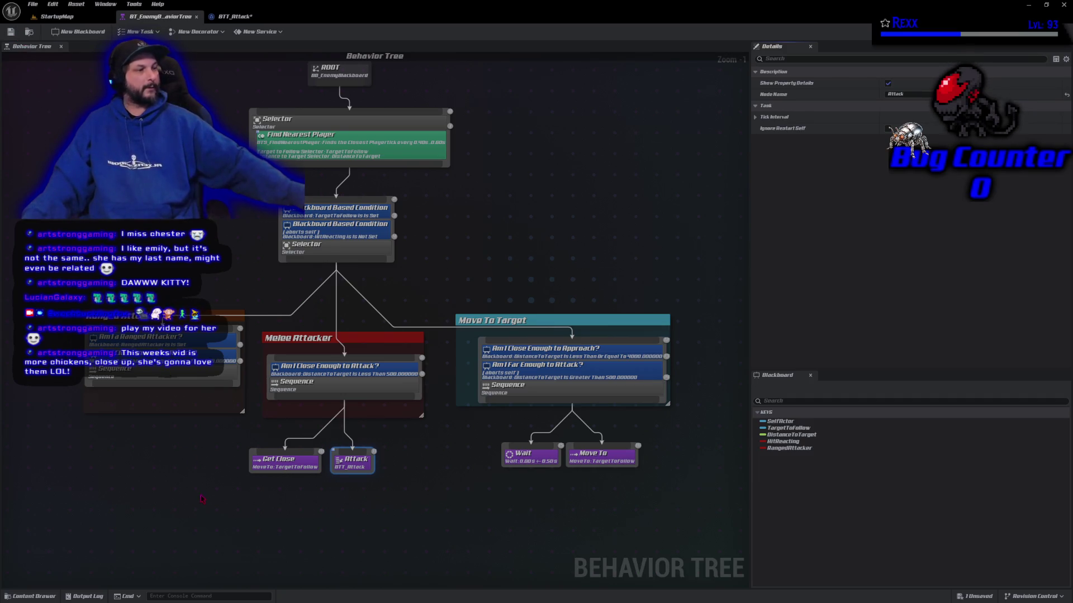
Step: Tidy the graph layout, check the Get Close task's settings, and save the behavior tree again
{"action": "left_click_drag", "start_coordinate": [202, 499], "coordinate": [236, 431]}
{"action": "mouse_move", "coordinate": [228, 296]}
{"action": "left_mouse_down"}
{"action": "mouse_move", "coordinate": [110, 314]}
{"action": "mouse_move", "coordinate": [97, 246]}
{"action": "mouse_move", "coordinate": [77, 310]}
{"action": "left_mouse_up"}
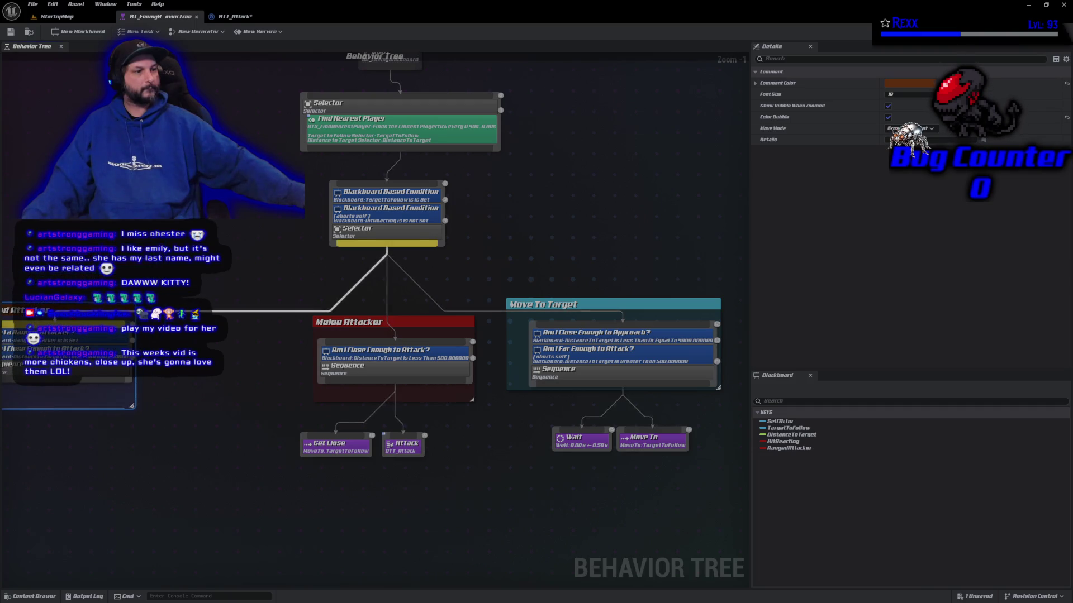
{"action": "mouse_move", "coordinate": [501, 267]}
{"action": "left_mouse_down"}
{"action": "mouse_move", "coordinate": [723, 452]}
{"action": "mouse_move", "coordinate": [684, 433]}
{"action": "mouse_move", "coordinate": [717, 445]}
{"action": "mouse_move", "coordinate": [699, 433]}
{"action": "left_mouse_up"}
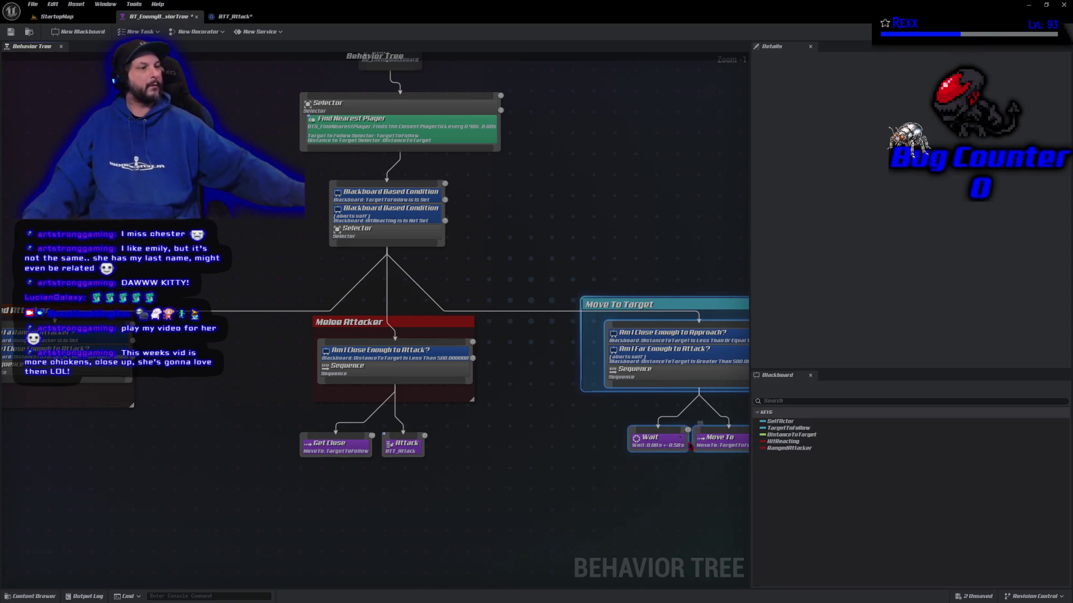
{"action": "scroll", "coordinate": [455, 468], "scroll_direction": "down", "scroll_amount": 1}
{"action": "left_click", "coordinate": [345, 504]}
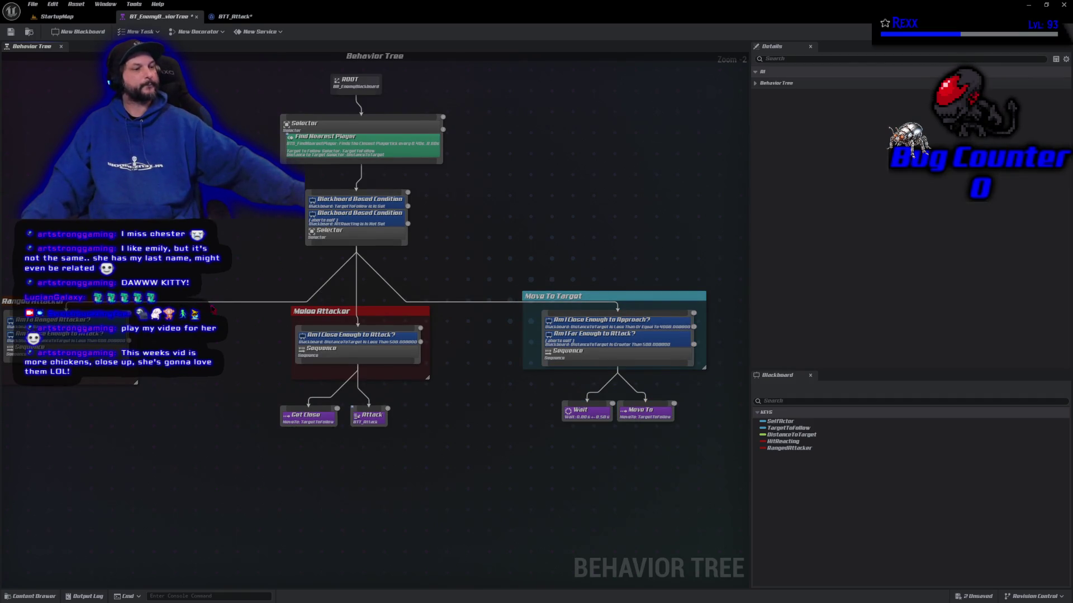
{"action": "left_click", "coordinate": [300, 422]}
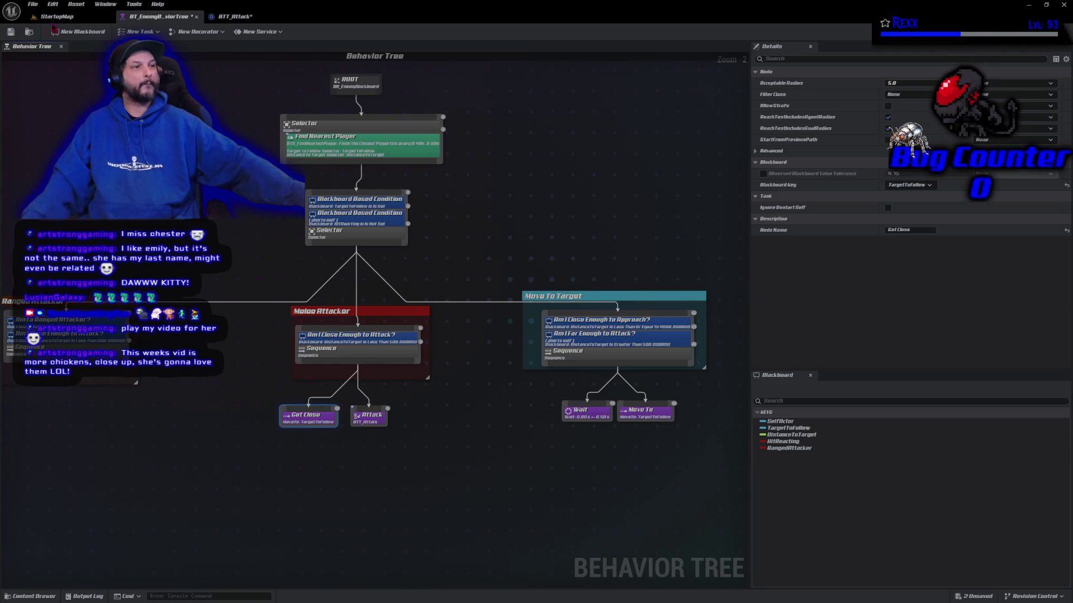
{"action": "left_click", "coordinate": [10, 32]}
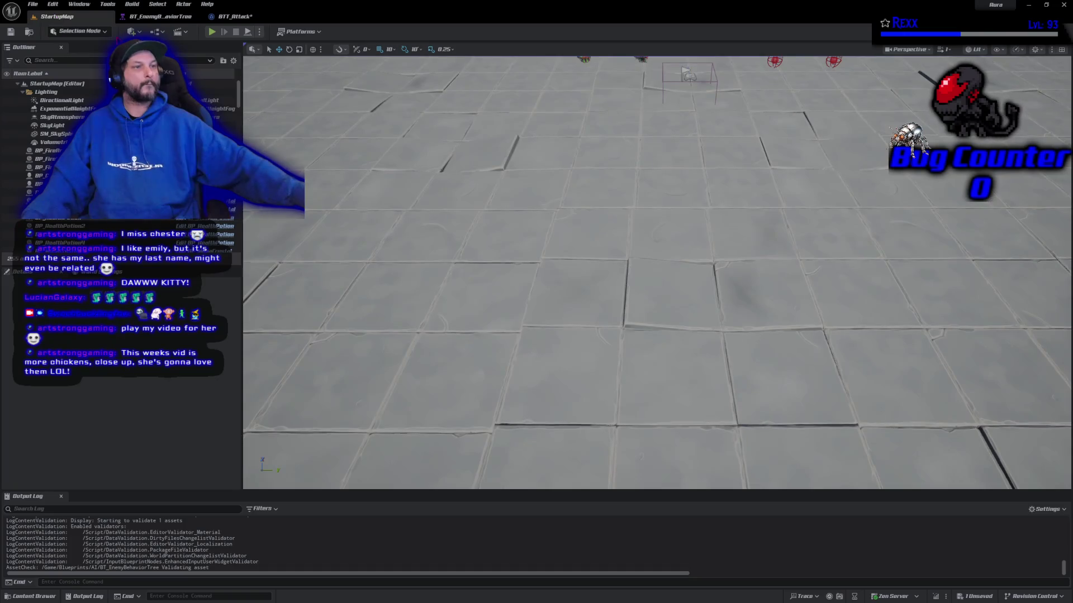
Step: Playtest with goblins closing on the character, then bring up BTT_Attack's event graph
{"action": "key", "text": "alt+p"}
{"action": "left_click", "coordinate": [634, 400]}
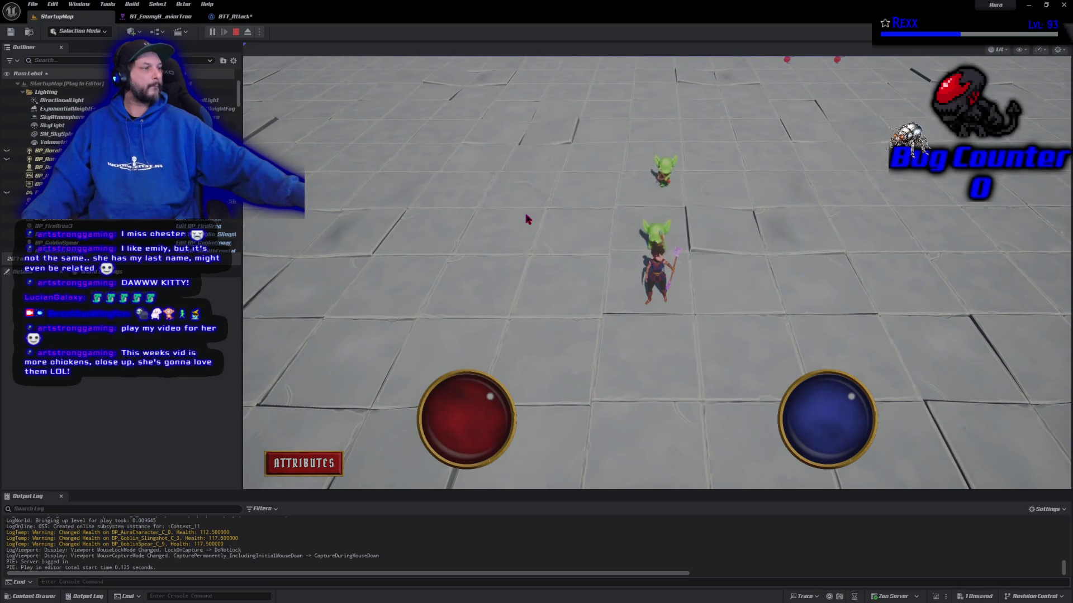
{"action": "left_click", "coordinate": [658, 391]}
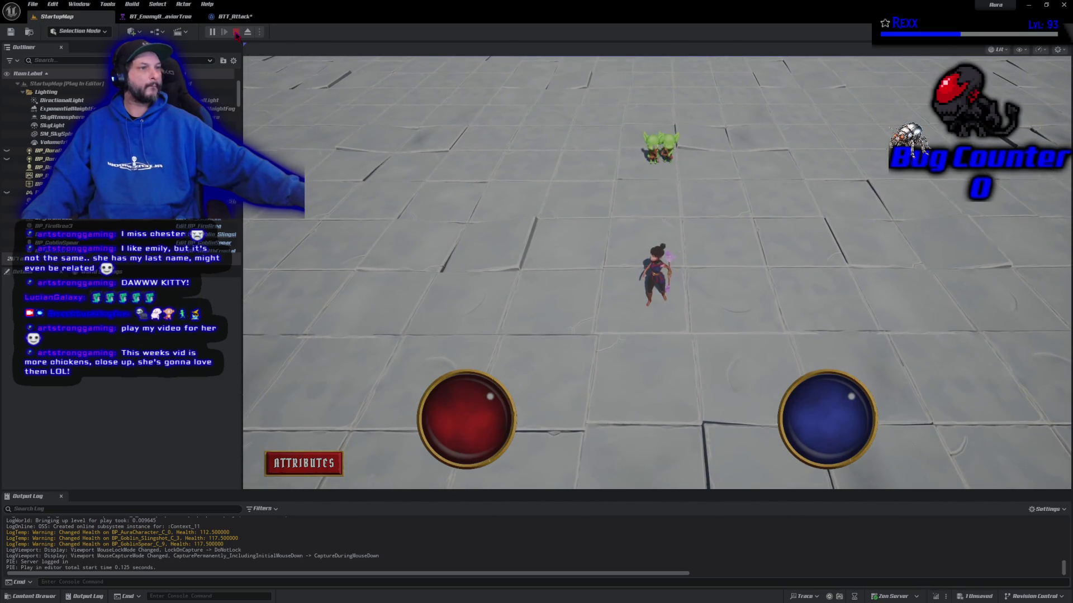
{"action": "key", "text": "Escape"}
{"action": "mouse_move", "coordinate": [337, 273]}
{"action": "left_mouse_down"}
{"action": "mouse_move", "coordinate": [626, 284]}
{"action": "mouse_move", "coordinate": [343, 281]}
{"action": "left_mouse_up"}
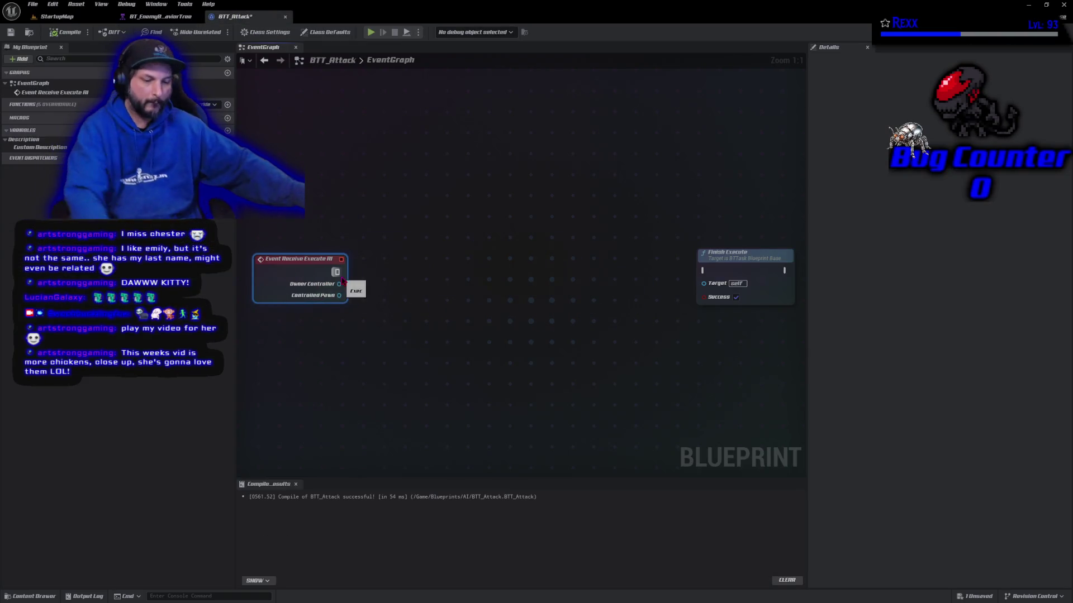
Step: Undo the node move, wire Event Receive Execute AI into Finish Execute, then compile and save BTT_Attack
{"action": "key", "text": "ctrl+z"}
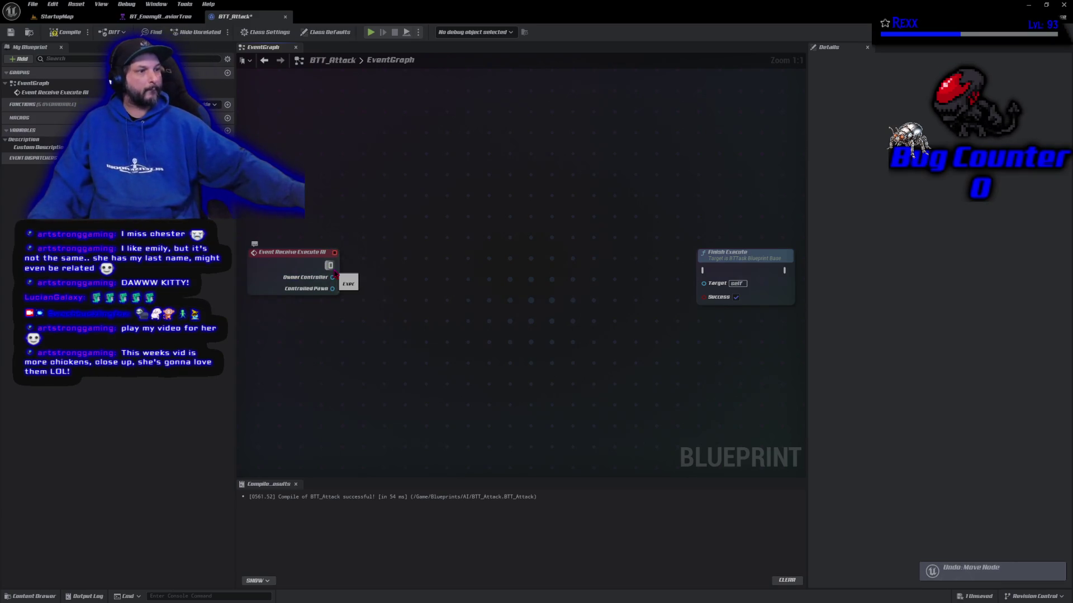
{"action": "mouse_move", "coordinate": [329, 265]}
{"action": "left_mouse_down"}
{"action": "mouse_move", "coordinate": [701, 279]}
{"action": "mouse_move", "coordinate": [703, 270]}
{"action": "left_mouse_up"}
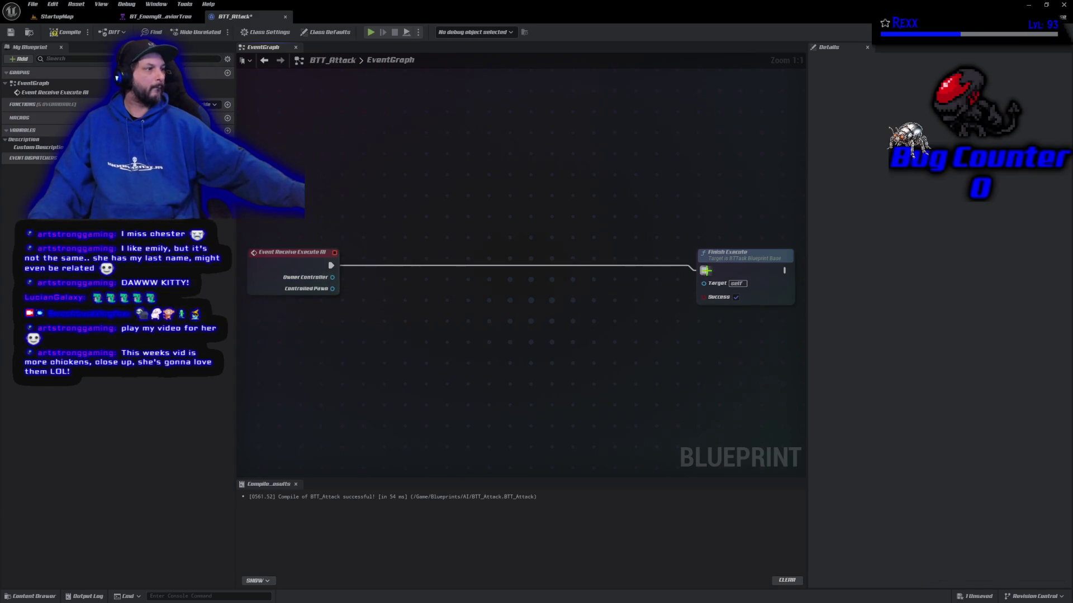
{"action": "left_click", "coordinate": [64, 32]}
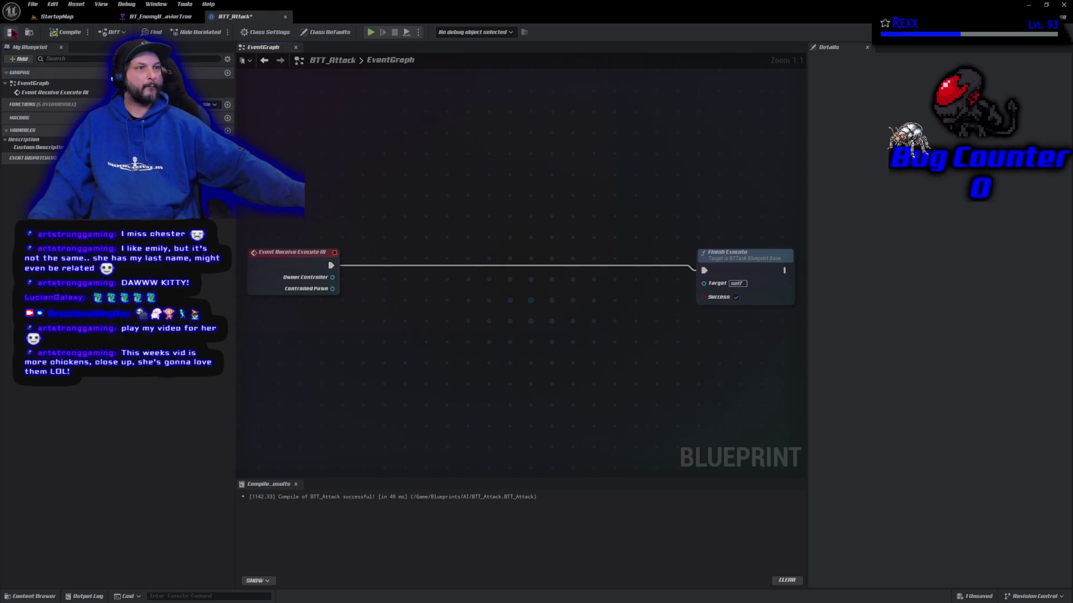
{"action": "left_click", "coordinate": [10, 32]}
{"action": "left_click", "coordinate": [56, 16]}
{"action": "left_click_drag", "start_coordinate": [640, 313], "coordinate": [319, 129]}
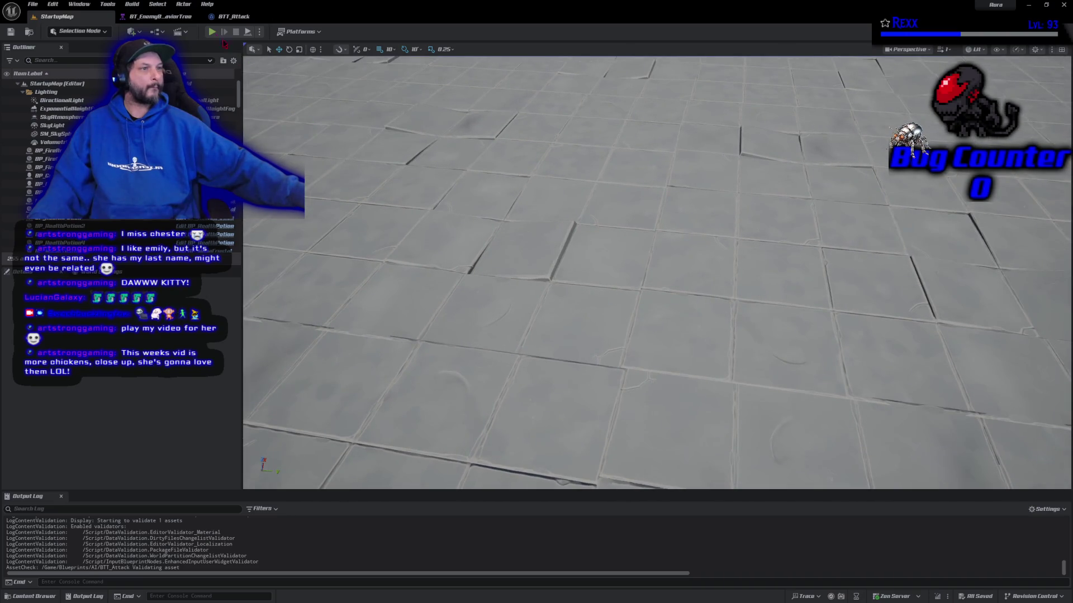
{"action": "key", "text": "alt+p"}
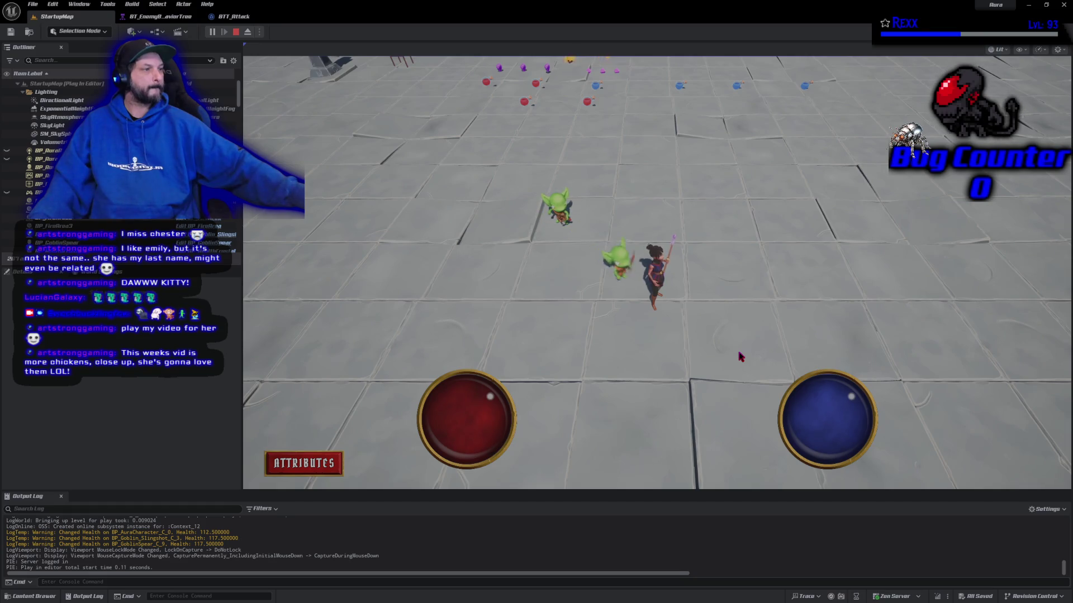
{"action": "left_click", "coordinate": [902, 248]}
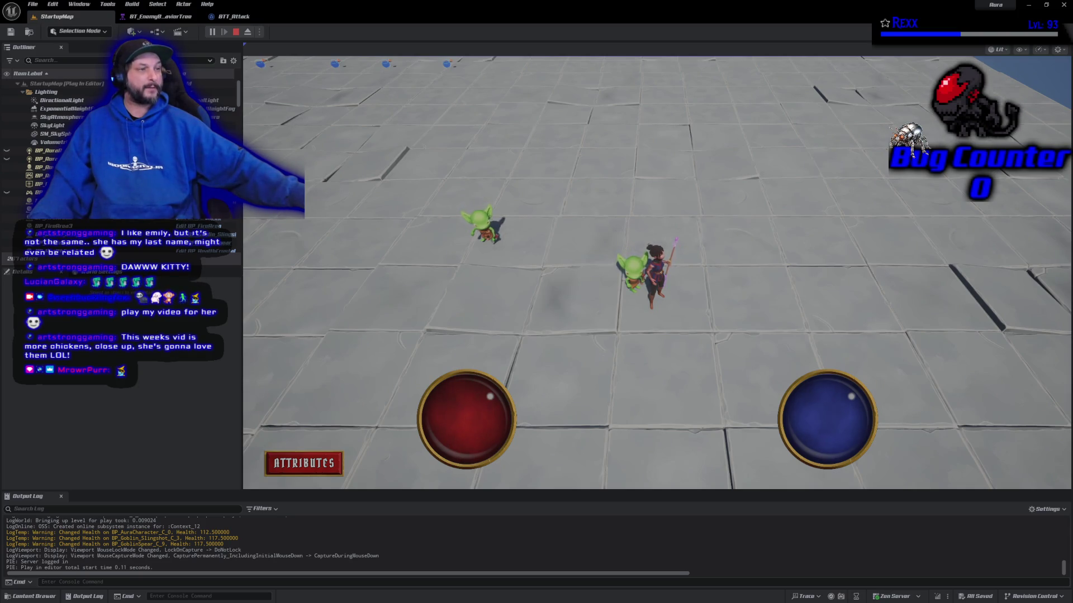
{"action": "left_click", "coordinate": [235, 32]}
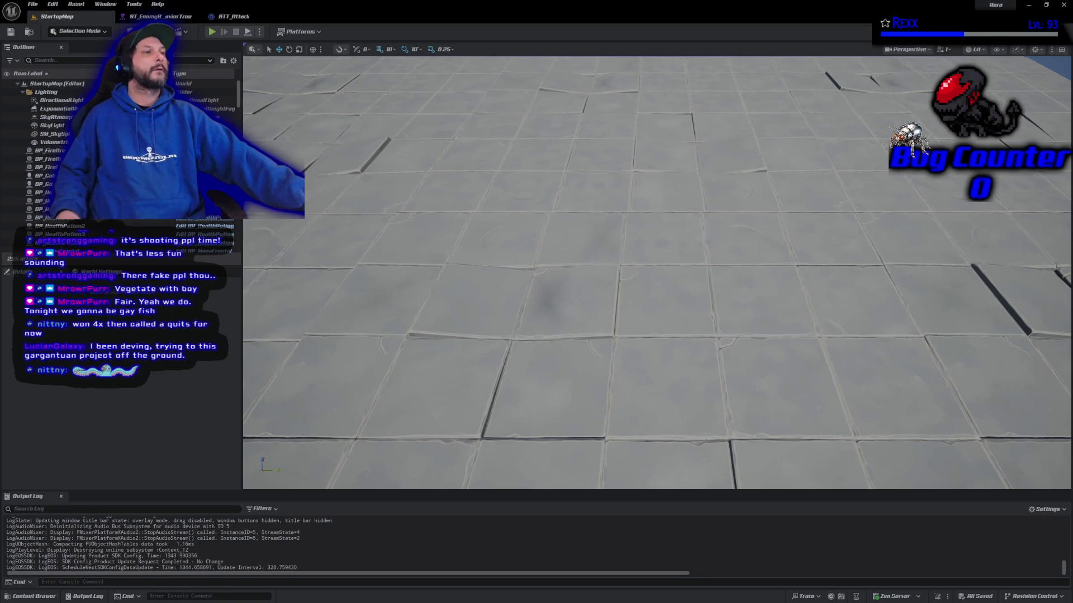
{"action": "left_click", "coordinate": [162, 16]}
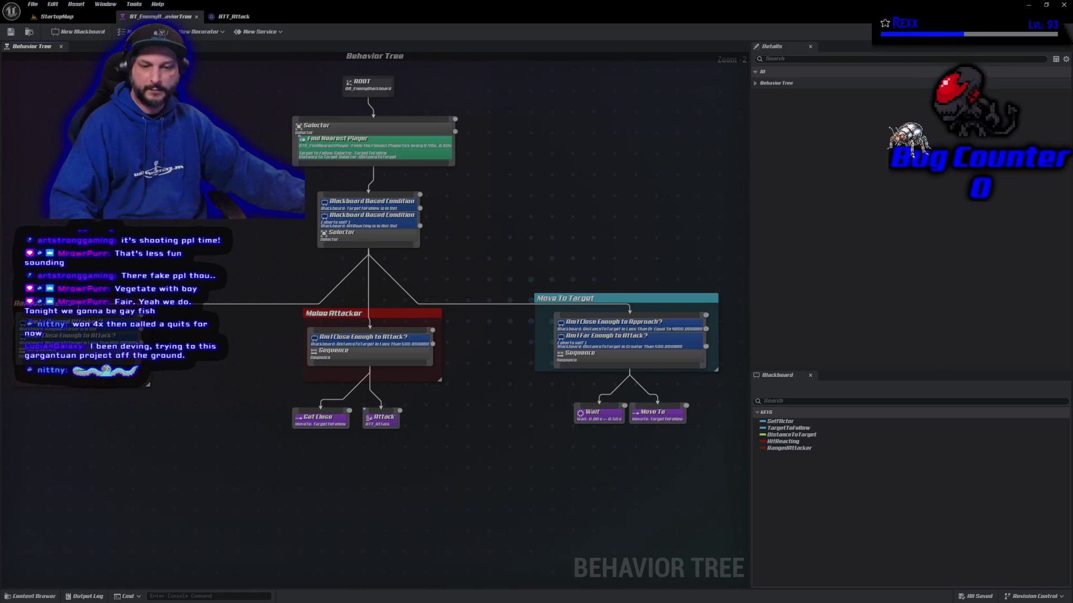
Step: Switch from Unreal Engine to GitHub Desktop to commit the work
{"action": "key", "text": "alt+Tab"}
Step: Commit the 3 files to Development as 'Attack Behavior Tree Task', fixing the typo, and push to origin
{"action": "left_click", "coordinate": [266, 444]}
{"action": "type", "text": "Atta"}
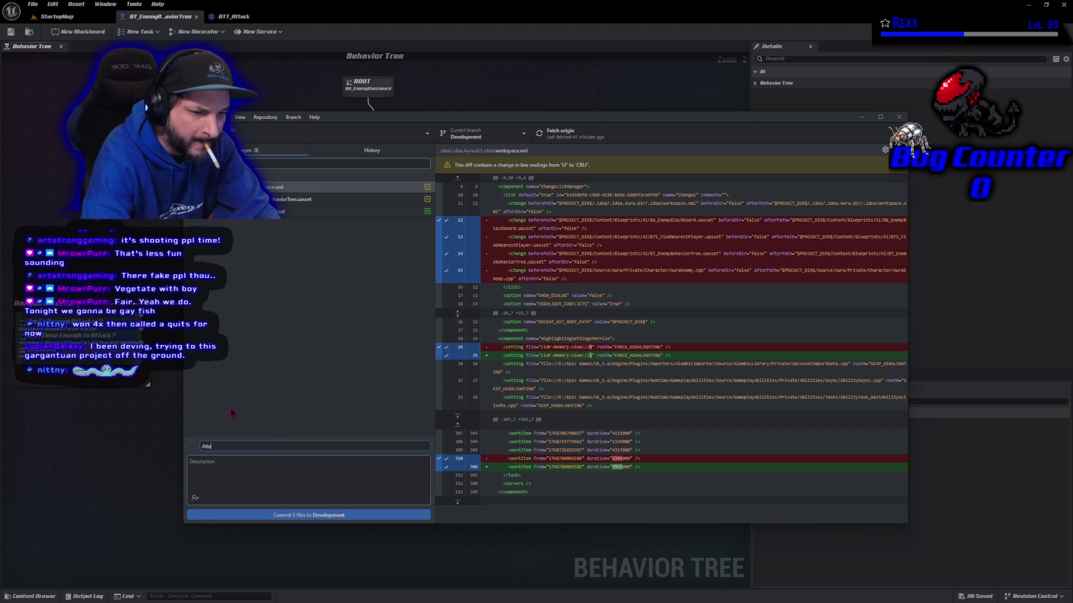
{"action": "type", "text": "ck Behjavio"}
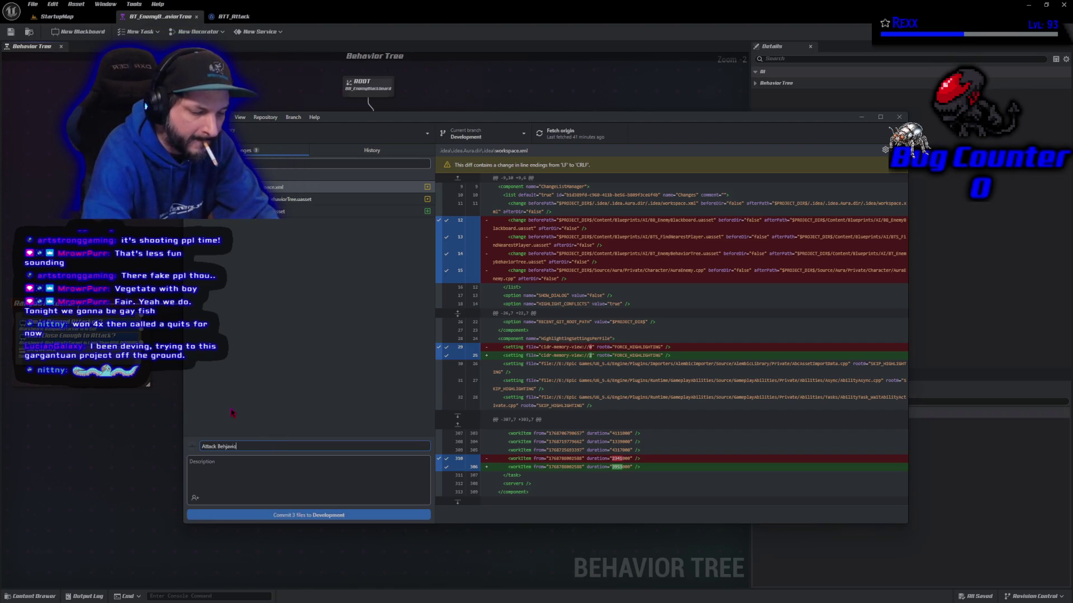
{"action": "type", "text": "r Tree"}
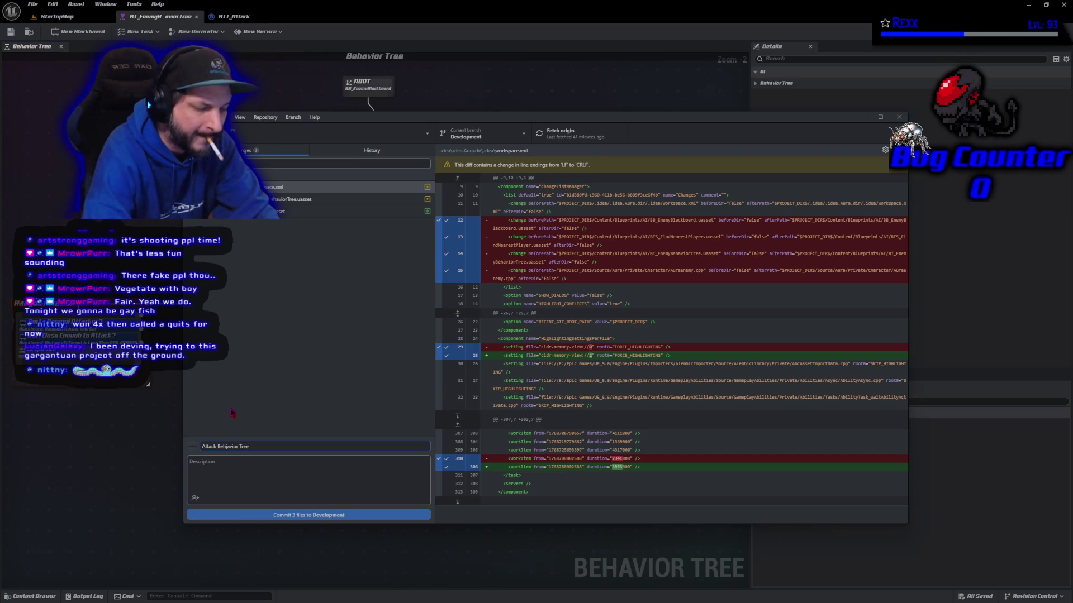
{"action": "type", "text": " Task"}
{"action": "key", "text": "Left"}
{"action": "key", "text": "Left"}
{"action": "key", "text": "Left"}
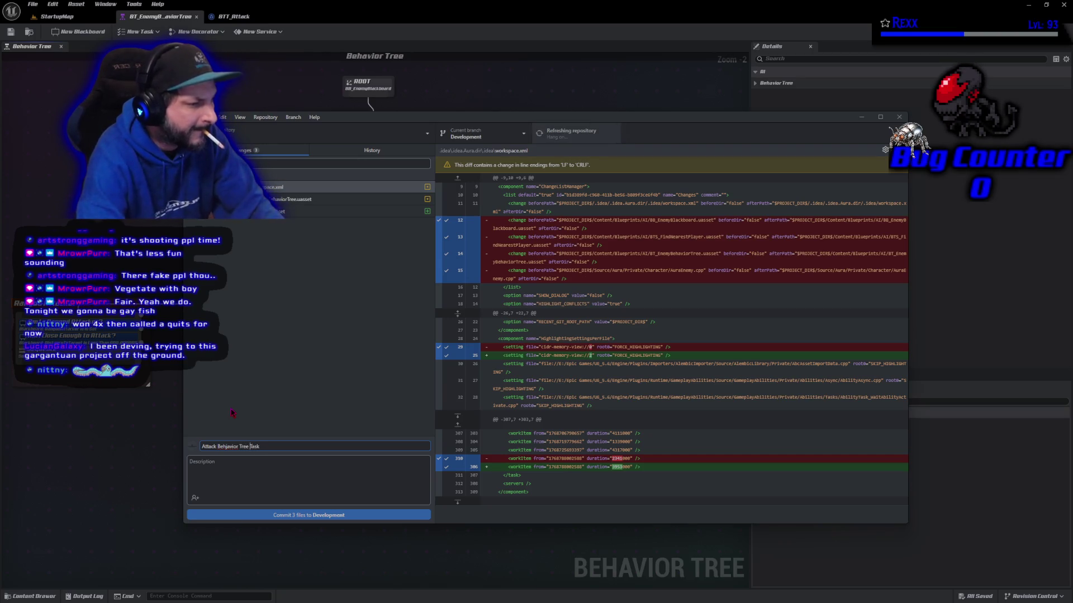
{"action": "key", "text": "BackSpace"}
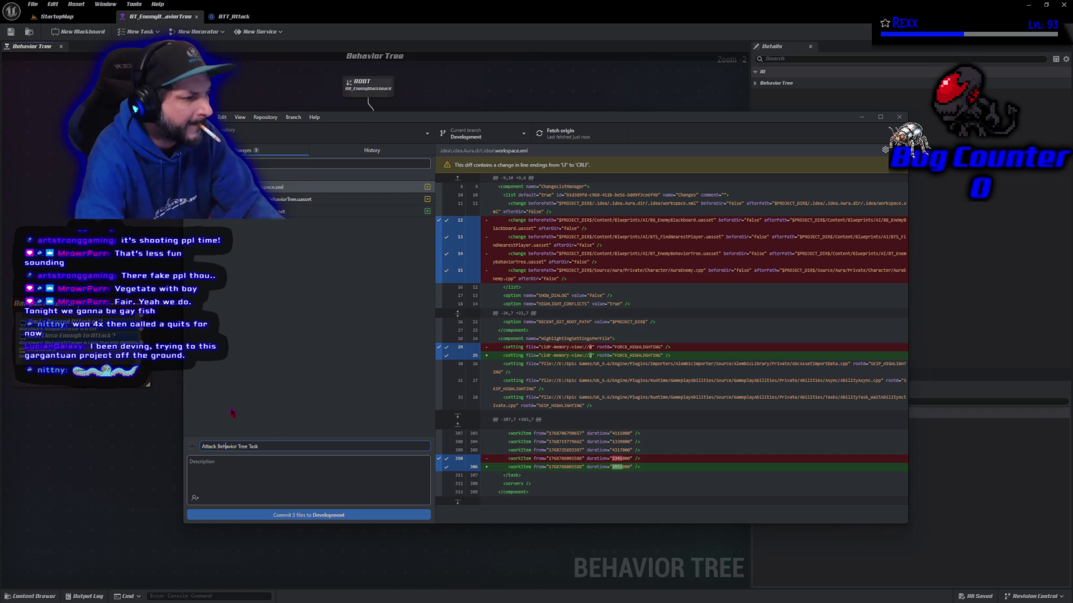
{"action": "left_click", "coordinate": [276, 515]}
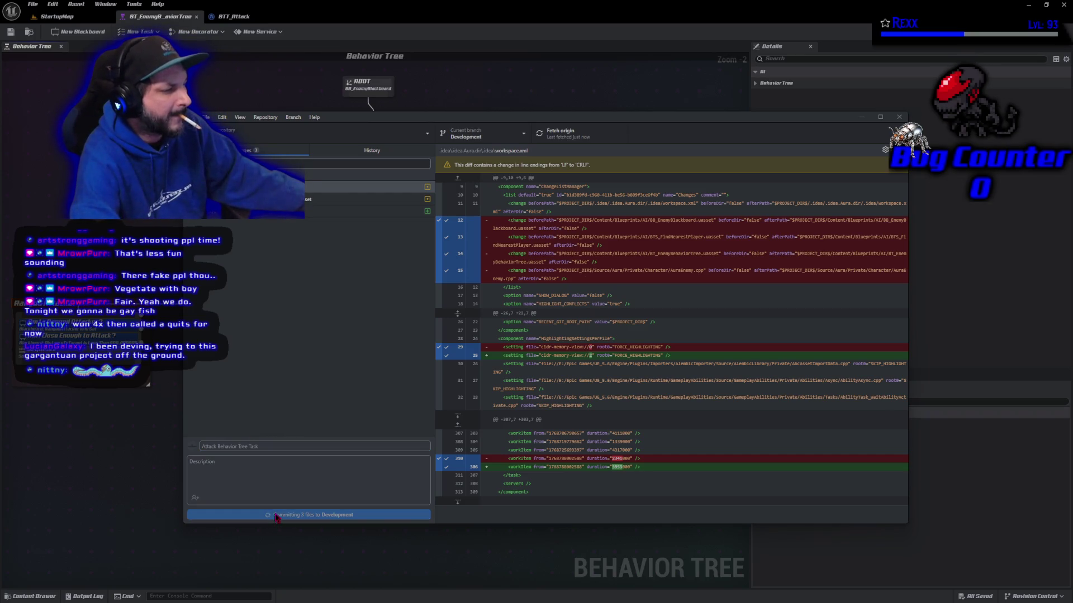
{"action": "left_click", "coordinate": [763, 233]}
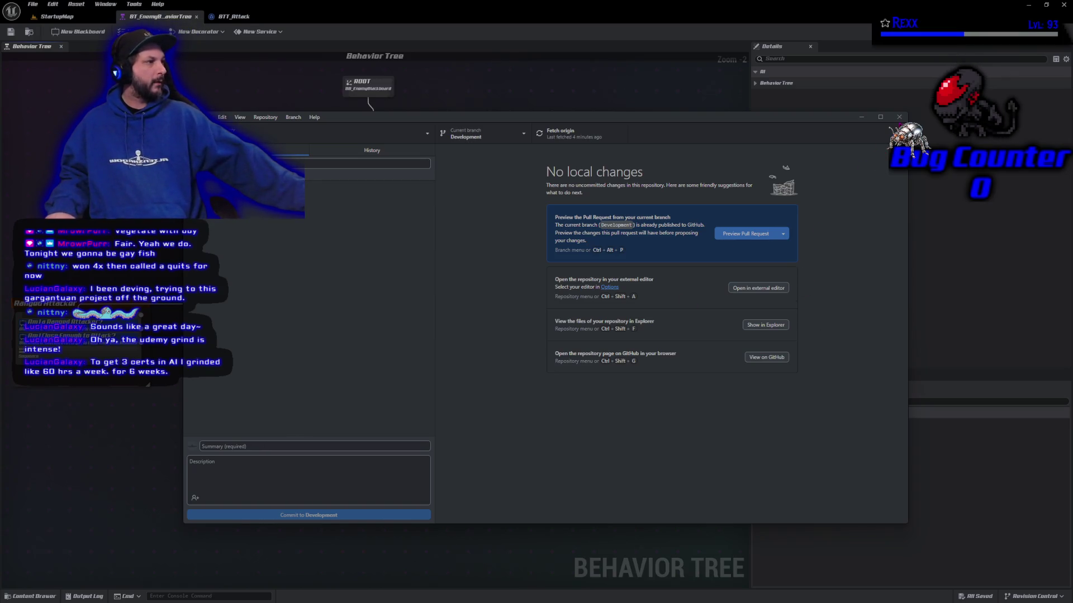
Step: Leave GitHub Desktop and return to the BT_EnemyBehaviorTree editor in Unreal
{"action": "key", "text": "alt+Tab"}
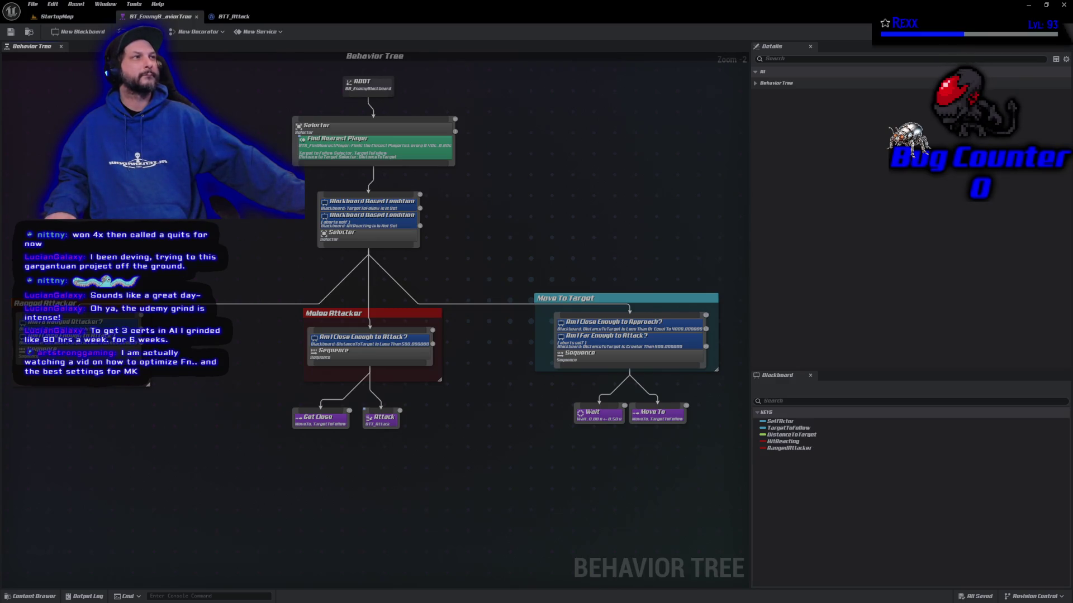
{"action": "left_click", "coordinate": [32, 596]}
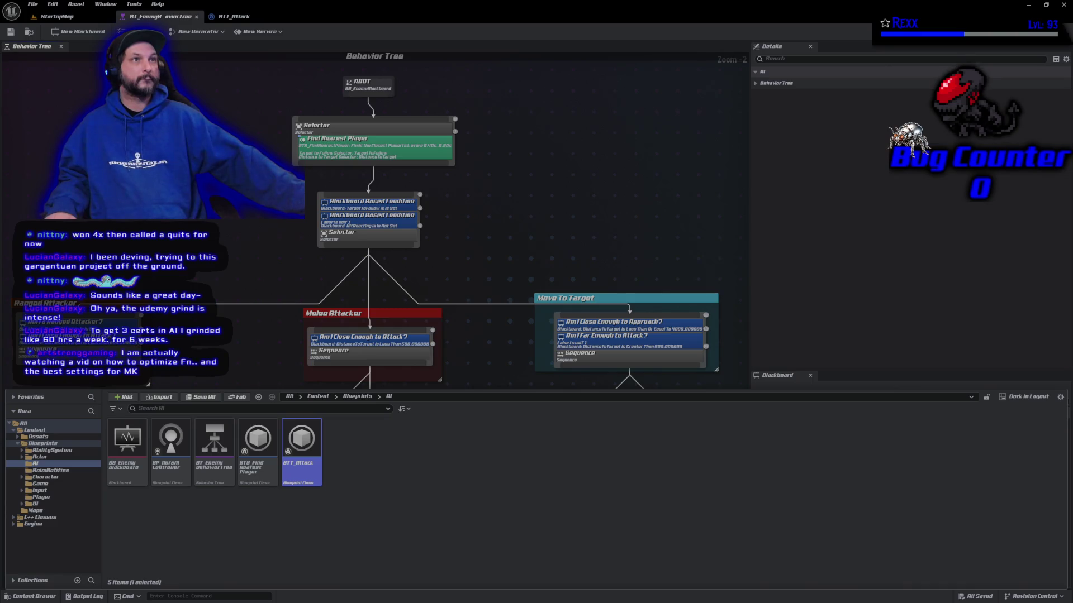
Step: Browse the Content Drawer to Blueprints > Character > Goblin_Spear and open ABP_Goblin_Spear
{"action": "left_click", "coordinate": [42, 443]}
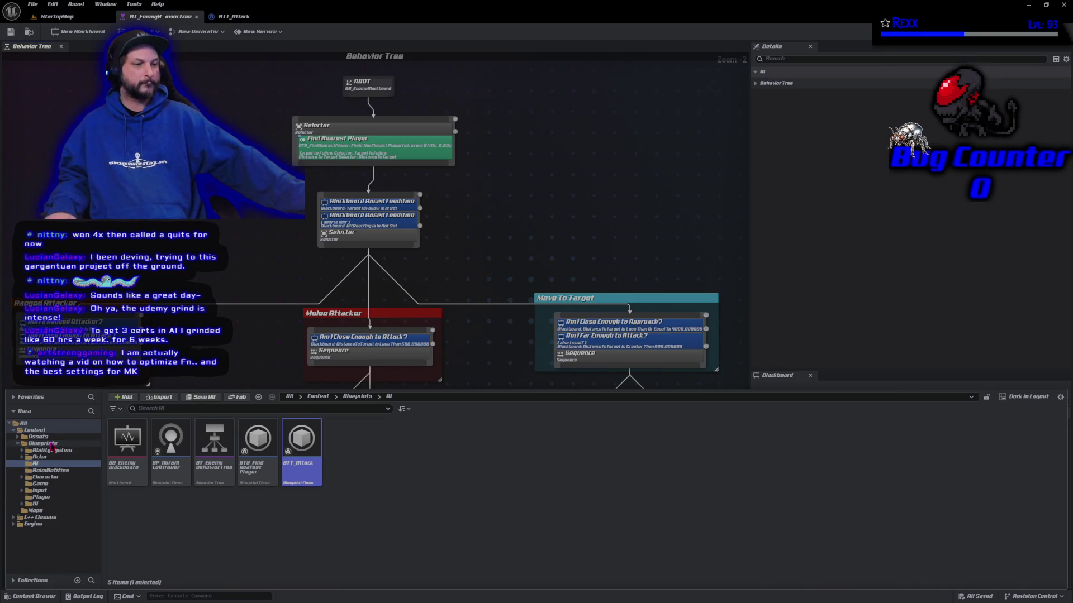
{"action": "double_click", "coordinate": [171, 442]}
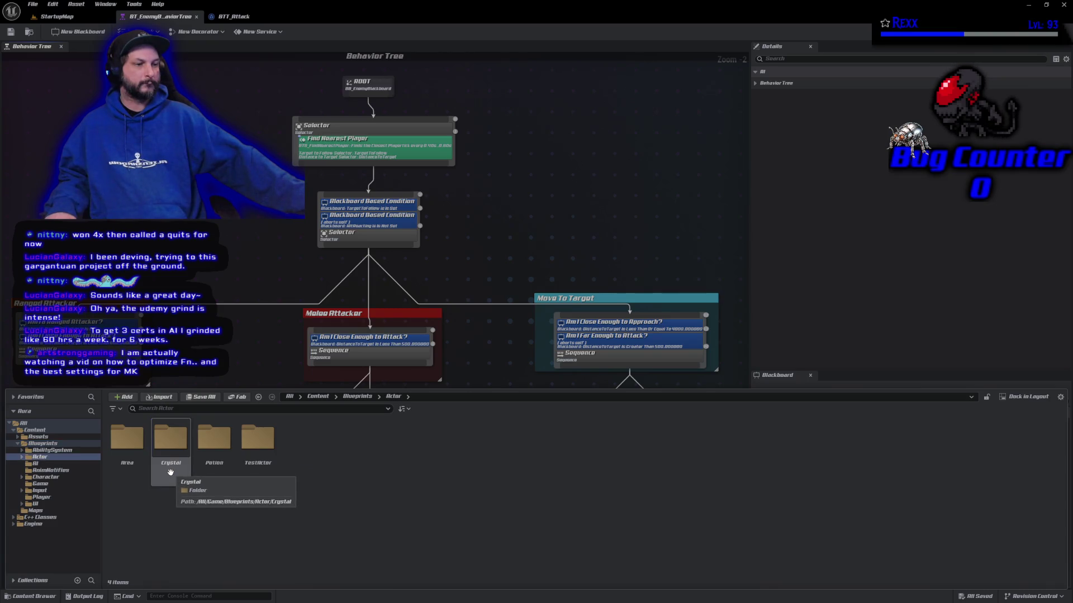
{"action": "left_click", "coordinate": [46, 477]}
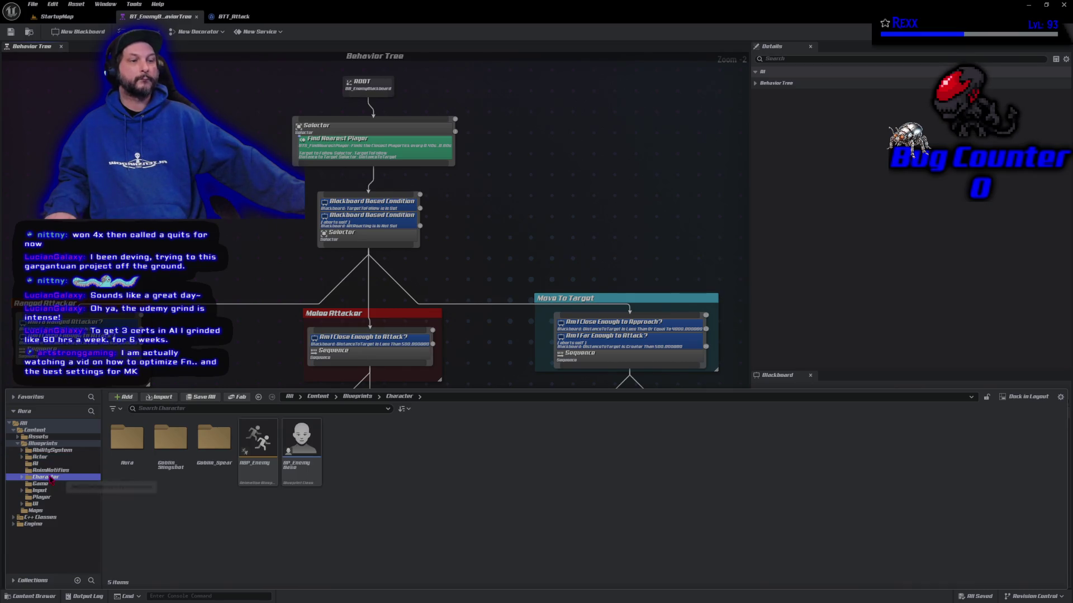
{"action": "double_click", "coordinate": [214, 439]}
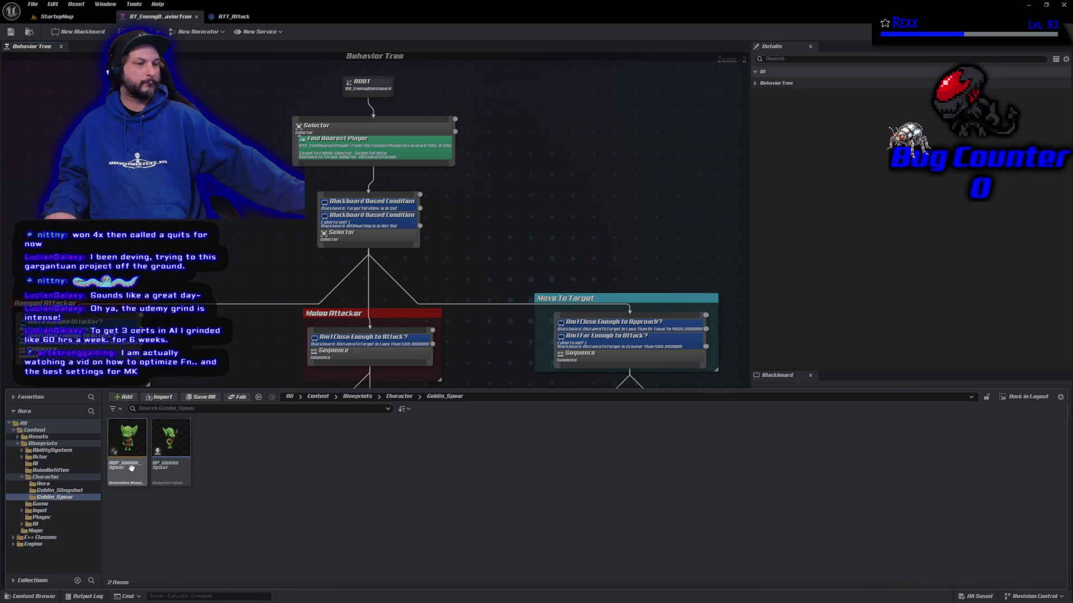
{"action": "double_click", "coordinate": [127, 447]}
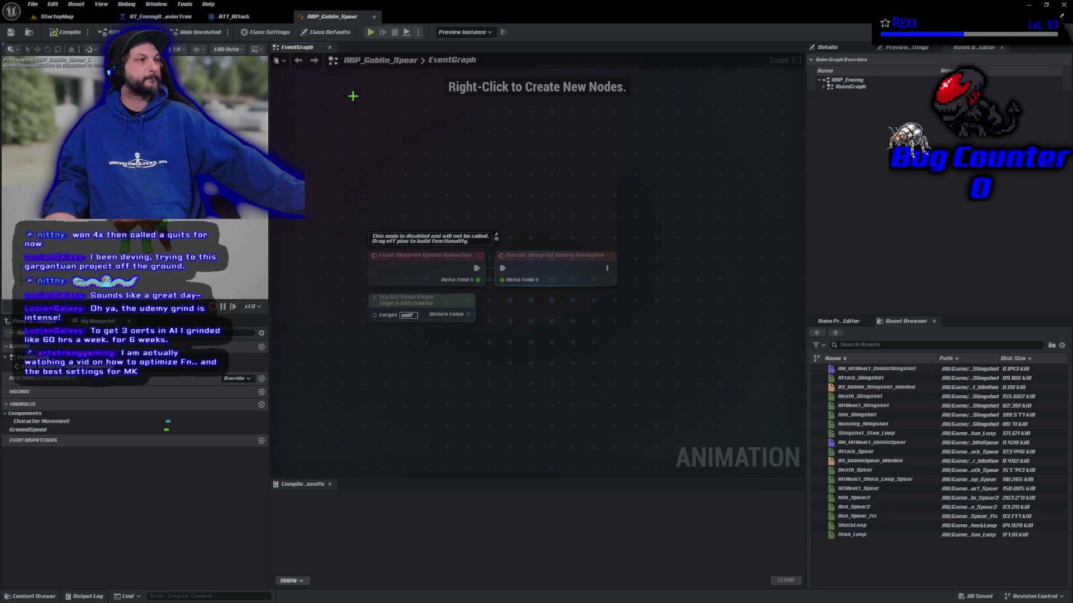
Step: Open BS_GoblinSpear_IdleRun from the spear goblin's Main States > IdleWalkRun anim graph override
{"action": "mouse_move", "coordinate": [413, 10]}
{"action": "left_mouse_down"}
{"action": "mouse_move", "coordinate": [426, 35]}
{"action": "mouse_move", "coordinate": [618, 61]}
{"action": "mouse_move", "coordinate": [530, 51]}
{"action": "left_mouse_up"}
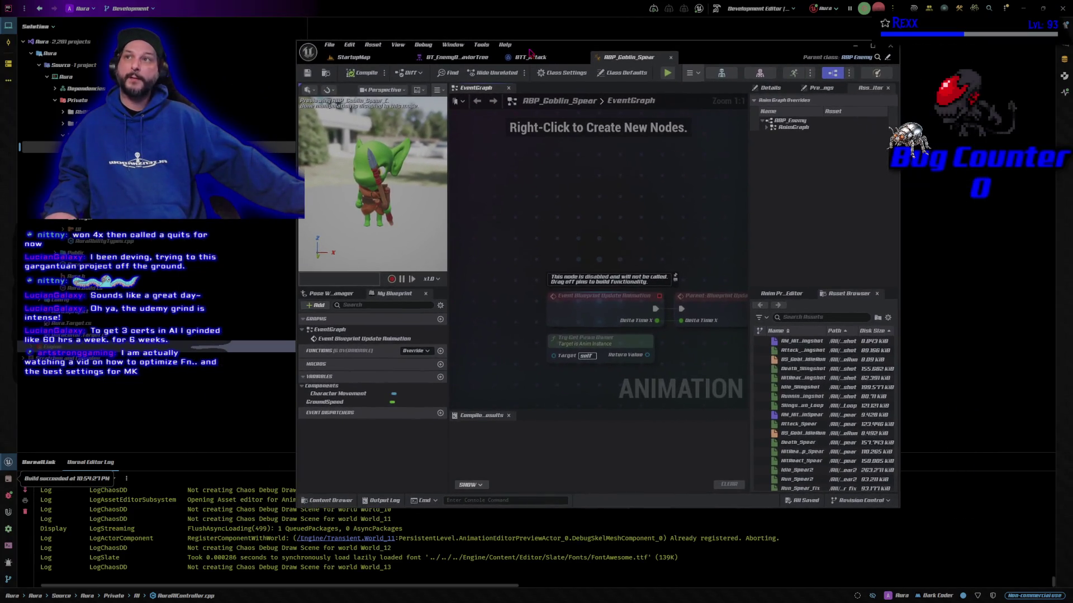
{"action": "left_click", "coordinate": [771, 134]}
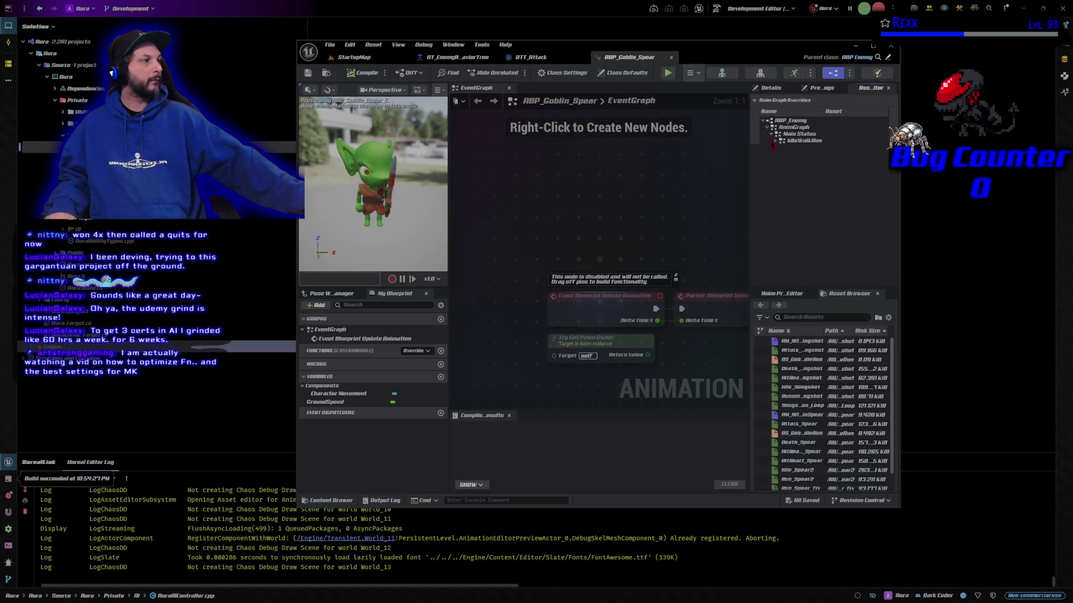
{"action": "left_click", "coordinate": [776, 142]}
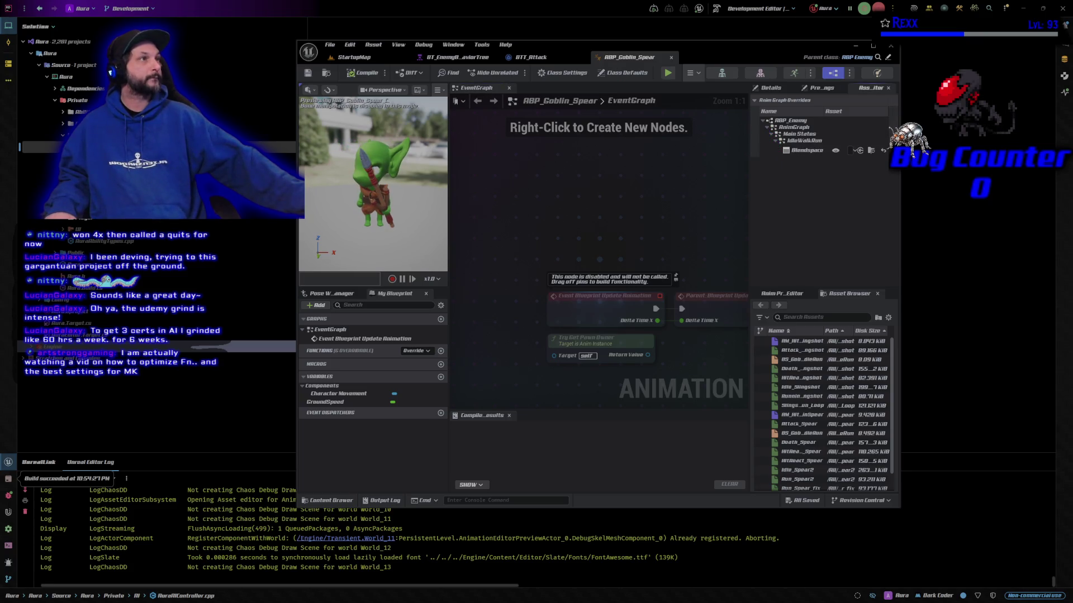
{"action": "left_click", "coordinate": [871, 151]}
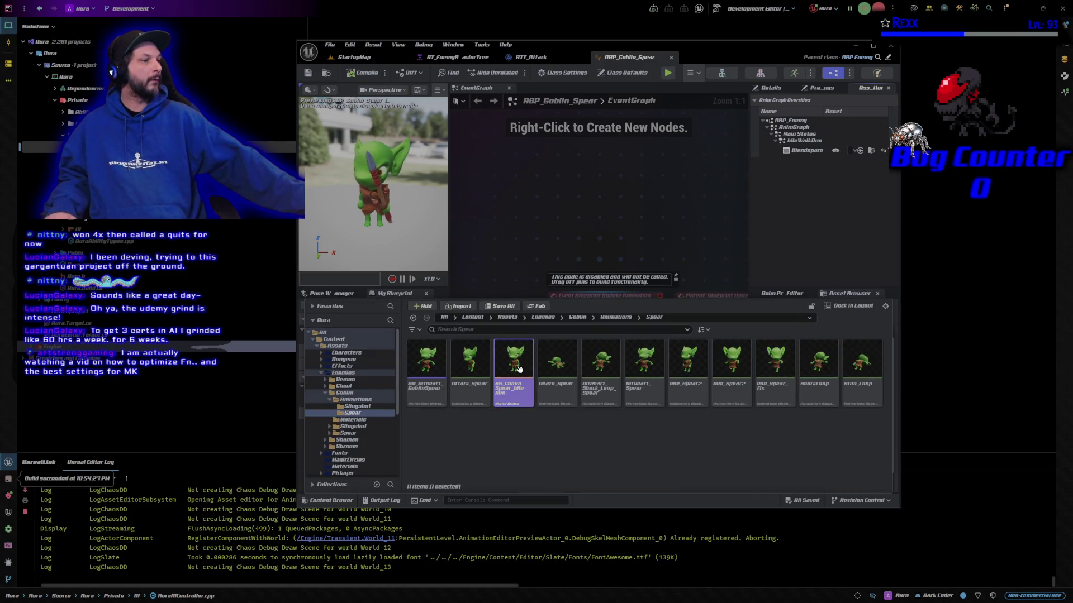
{"action": "double_click", "coordinate": [514, 366]}
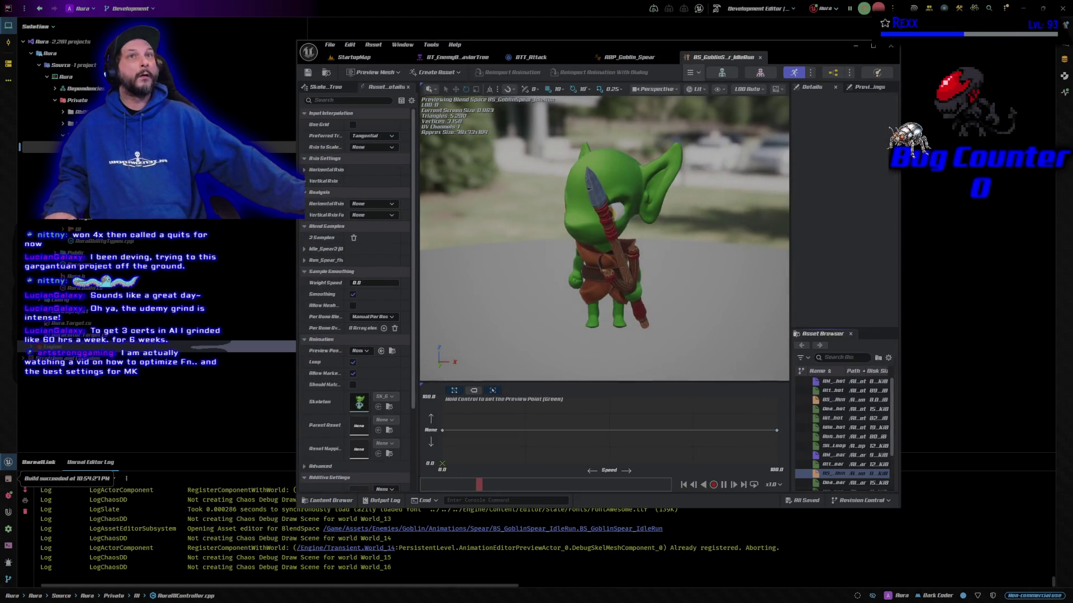
Step: Save the maximized BS_GoblinSpear_IdleRun blend space, then start a StartupMap test play
{"action": "left_click", "coordinate": [872, 47]}
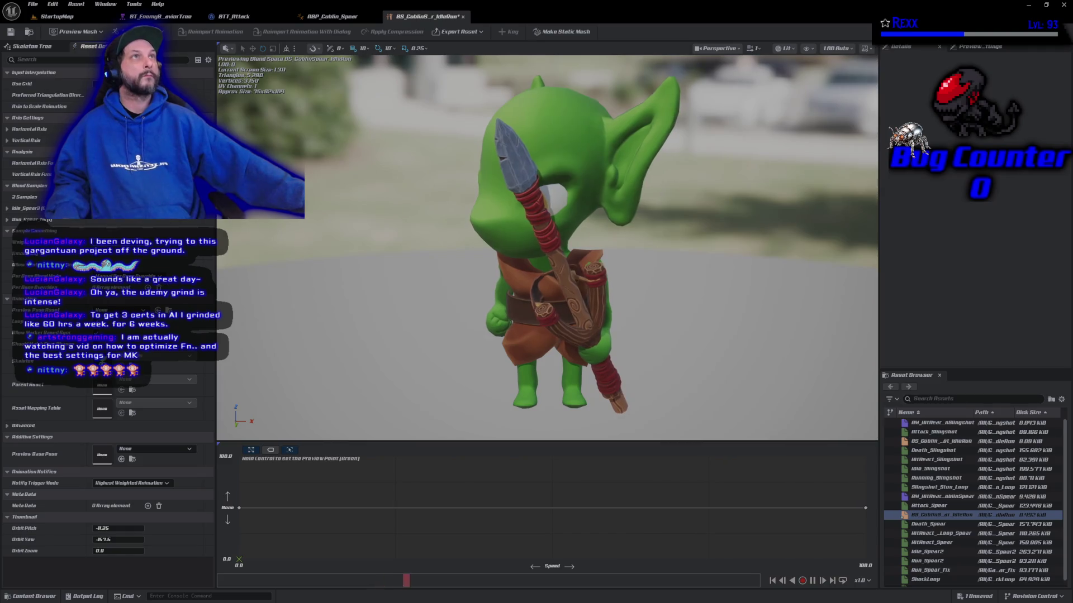
{"action": "left_click", "coordinate": [11, 31]}
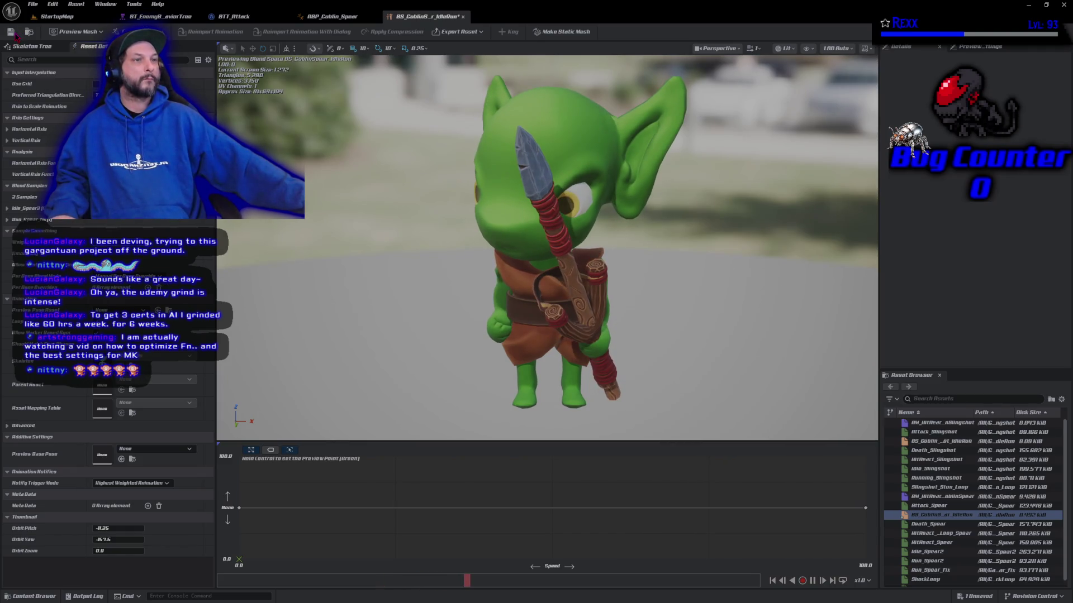
{"action": "left_click", "coordinate": [56, 16]}
{"action": "left_click", "coordinate": [213, 32]}
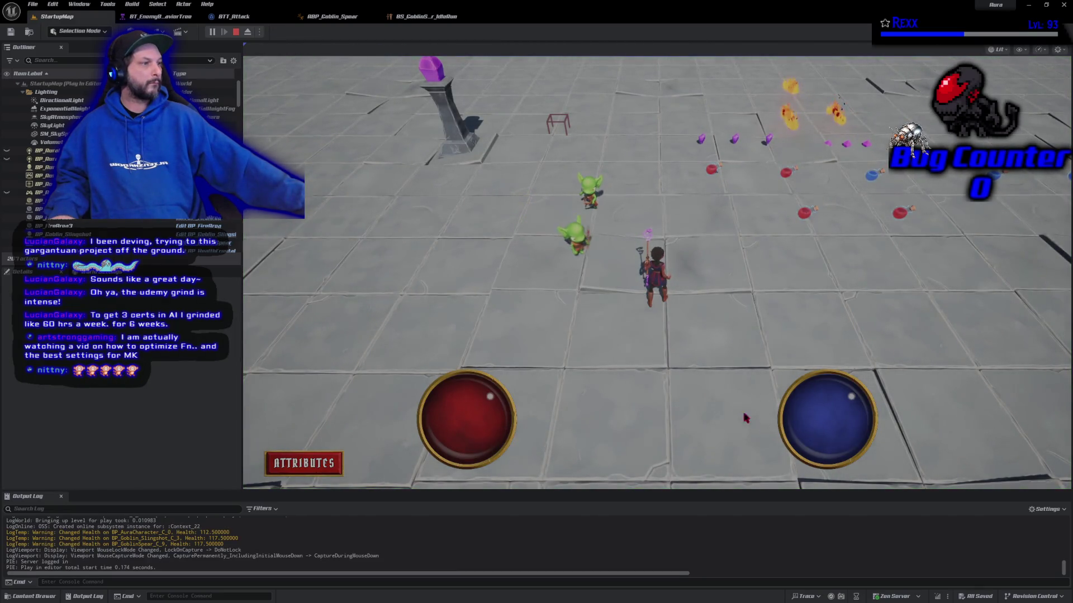
Step: Run two StartupMap test plays watching the goblins, then return to BS_GoblinSpear_IdleRun
{"action": "left_click", "coordinate": [677, 386]}
{"action": "left_click_drag", "start_coordinate": [678, 385], "coordinate": [677, 385]}
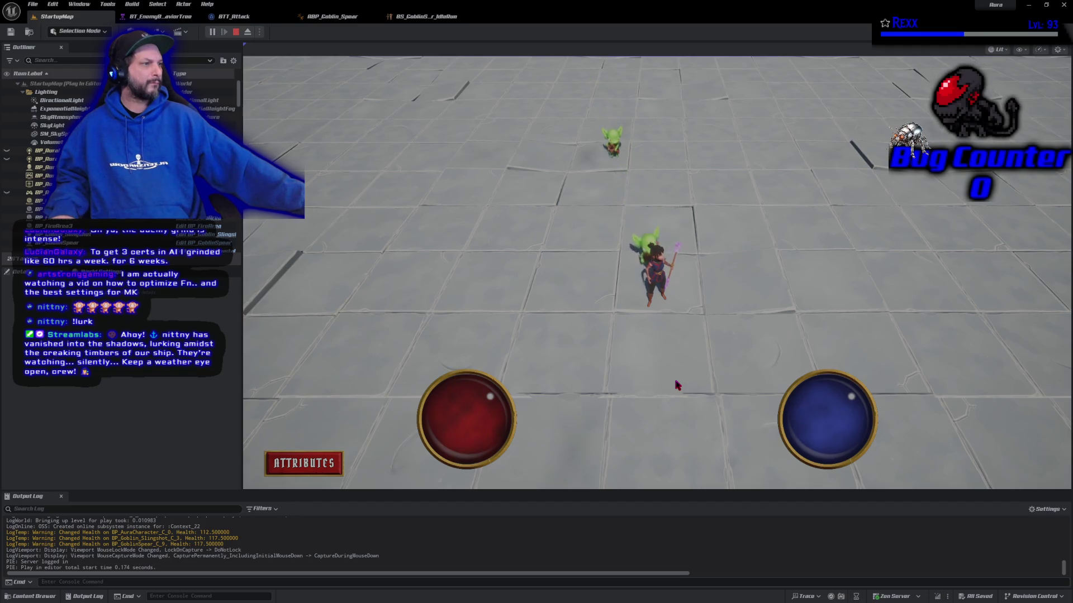
{"action": "left_click", "coordinate": [236, 32]}
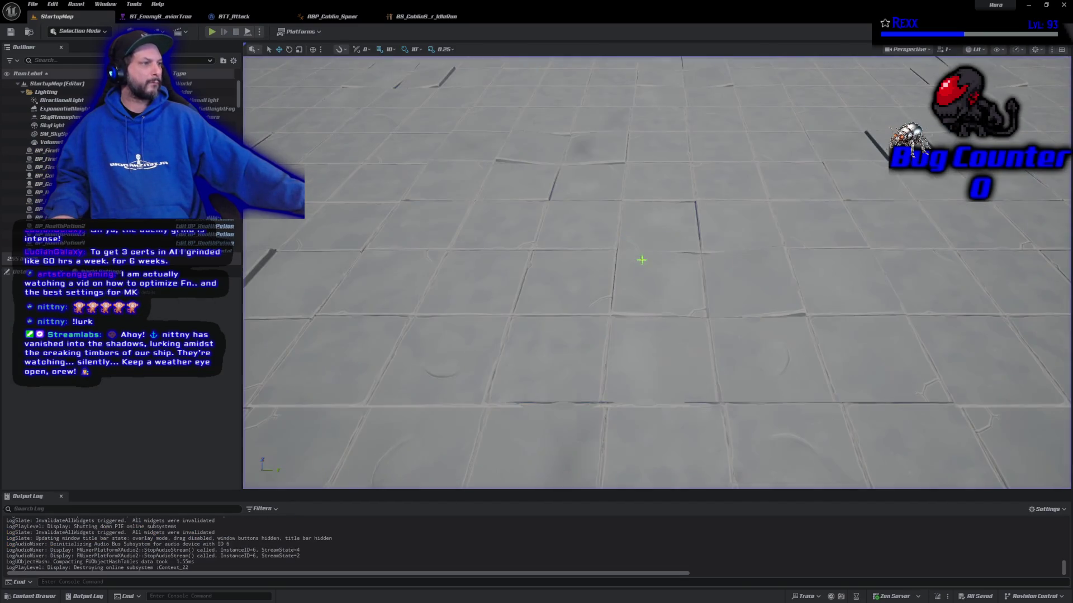
{"action": "left_click", "coordinate": [212, 32]}
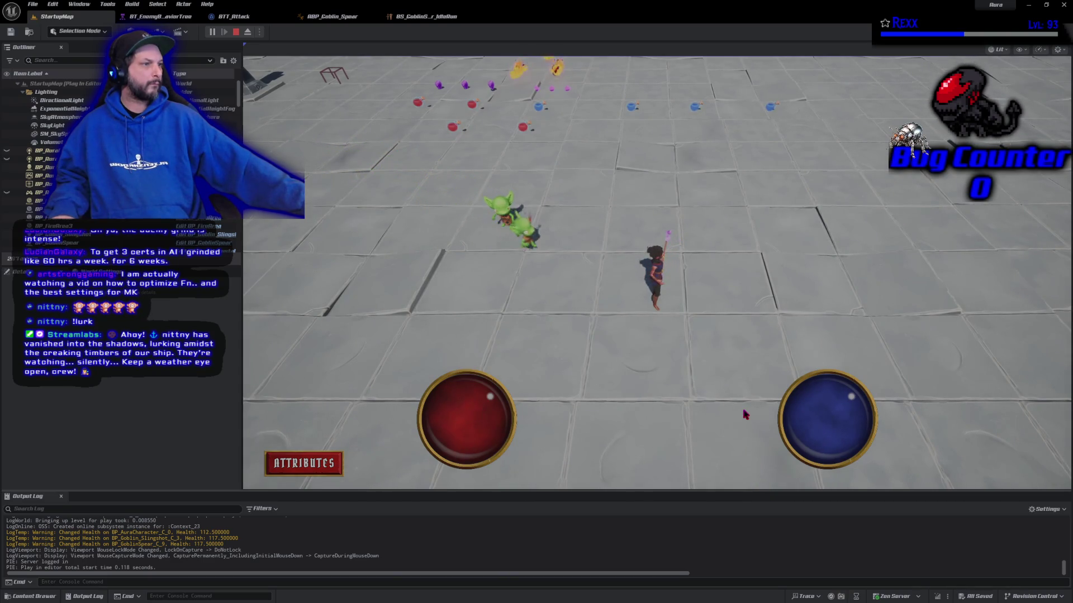
{"action": "left_click", "coordinate": [236, 32]}
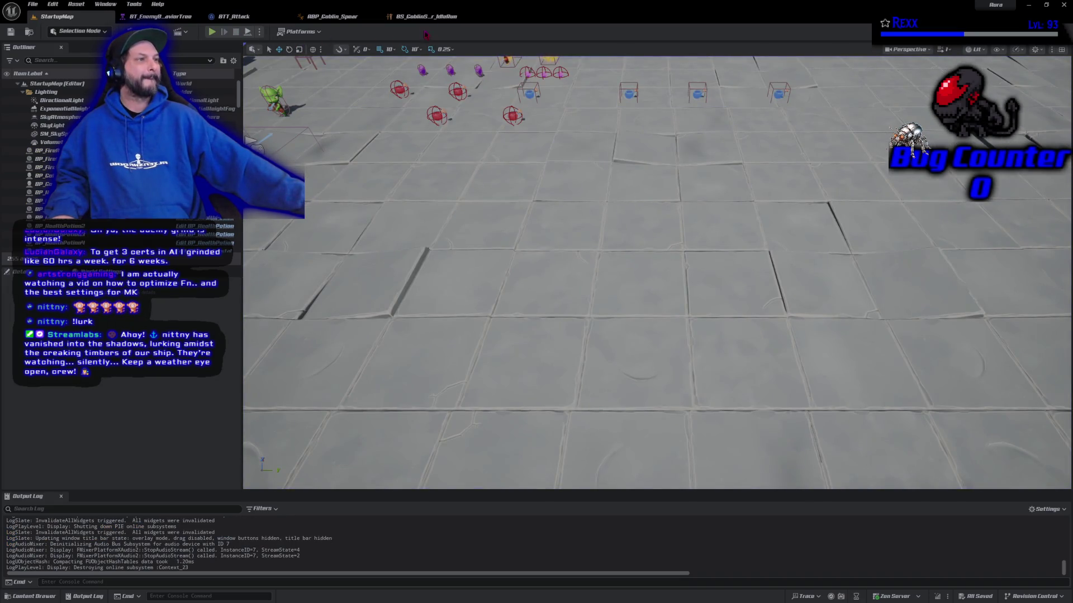
{"action": "left_click", "coordinate": [434, 17]}
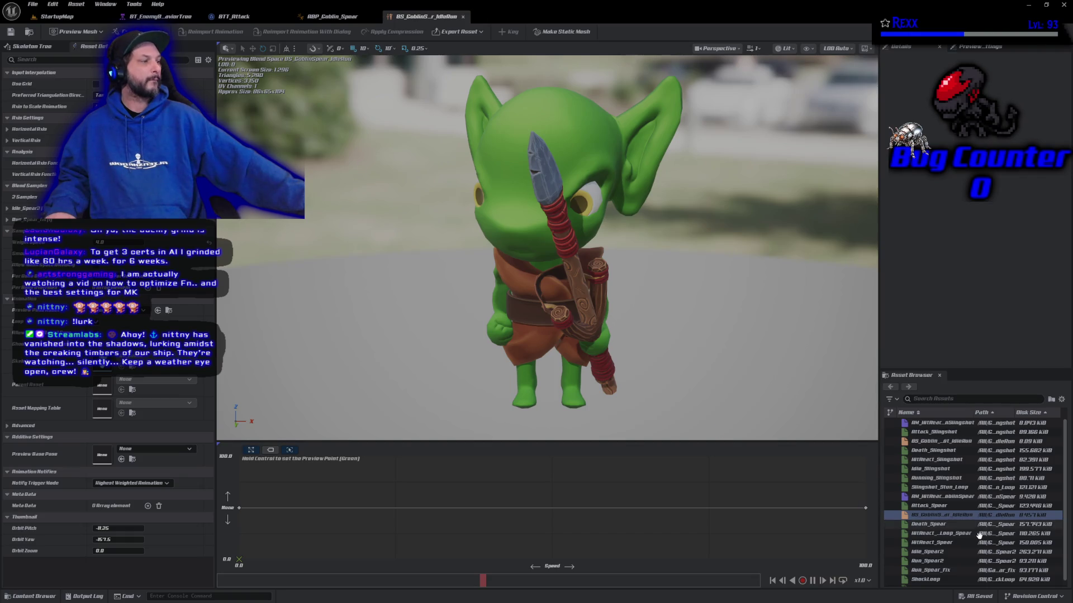
Step: Open BS_Goblin_Slingshot_IdleRun, Save All, and close the blend space and ABP_Goblin_Spear tabs
{"action": "double_click", "coordinate": [952, 441]}
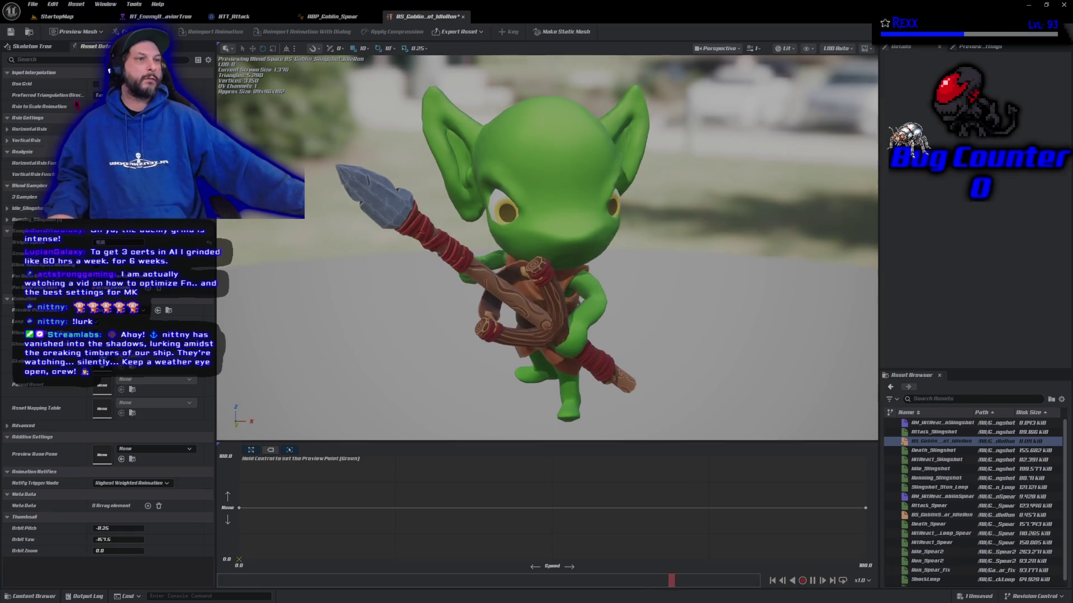
{"action": "left_click", "coordinate": [32, 4]}
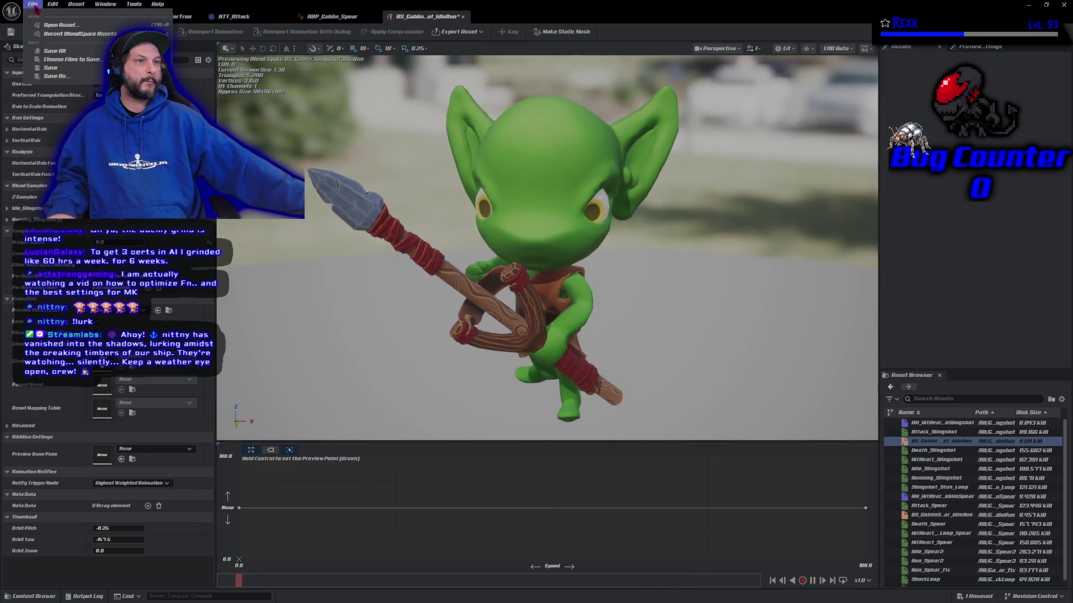
{"action": "left_click", "coordinate": [48, 50]}
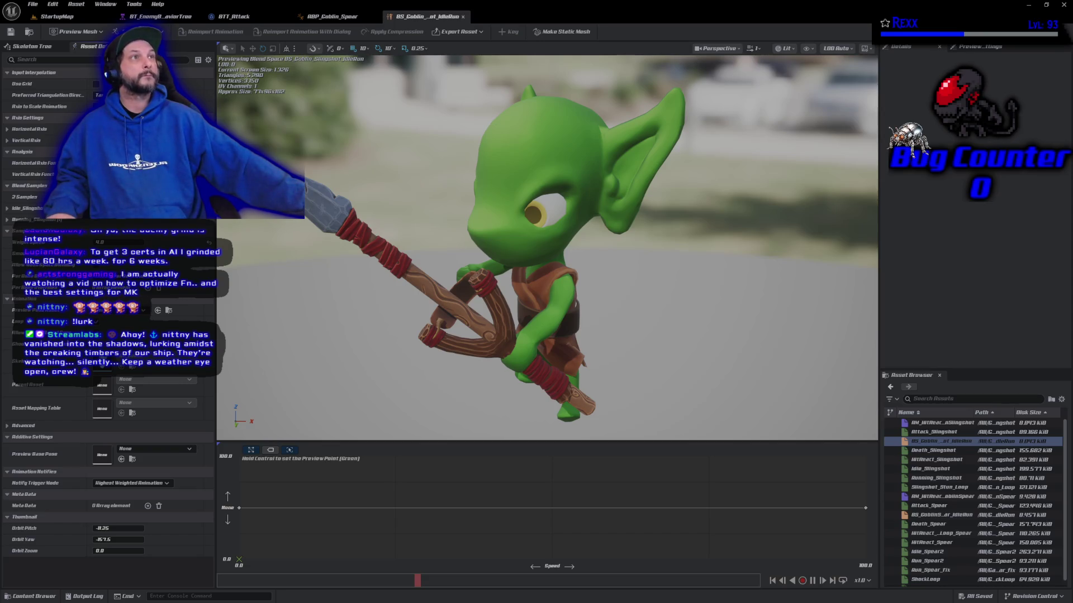
{"action": "middle_click", "coordinate": [424, 16]}
{"action": "middle_click", "coordinate": [337, 16]}
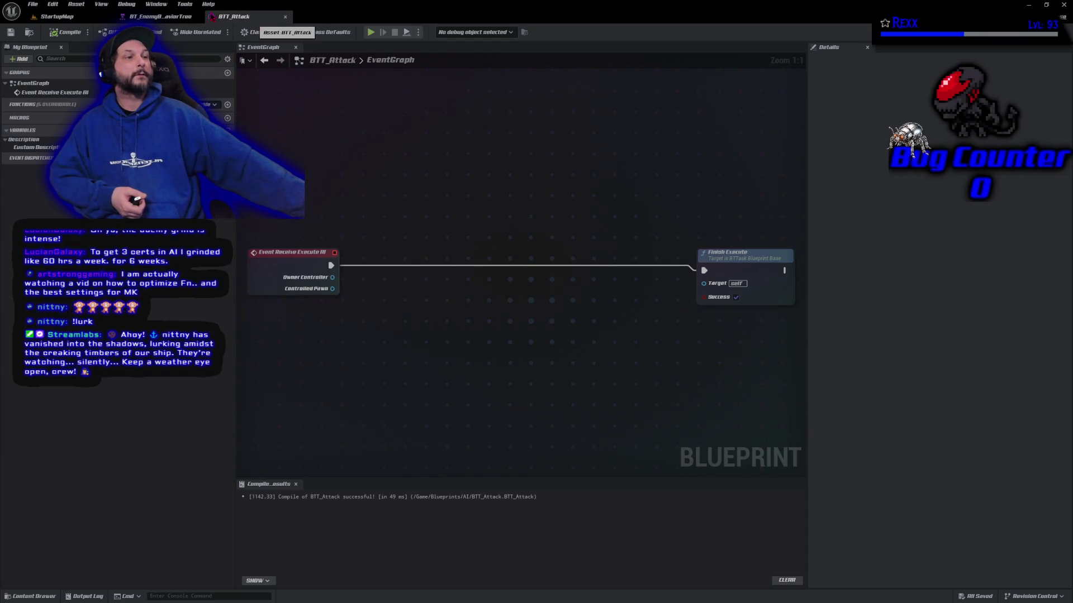
Step: Switch to the BT_EnemyBehaviorTree tab to reach BB_EnemyBlackboard's key list
{"action": "left_click", "coordinate": [177, 17]}
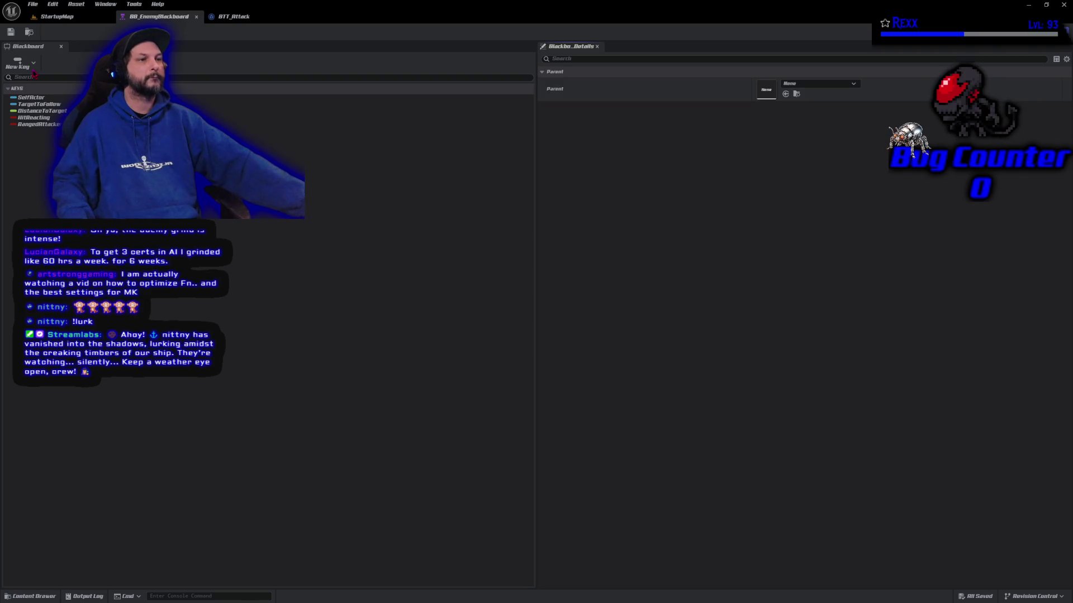
Step: Add a new Vector key to the blackboard, named MoToLocation
{"action": "left_click", "coordinate": [21, 63]}
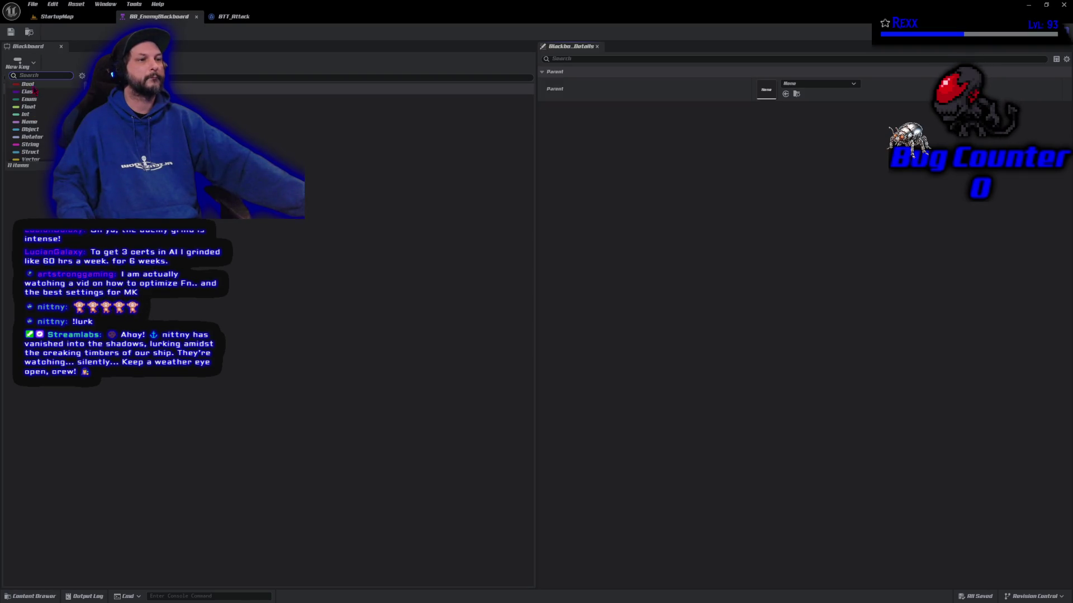
{"action": "left_click", "coordinate": [38, 160]}
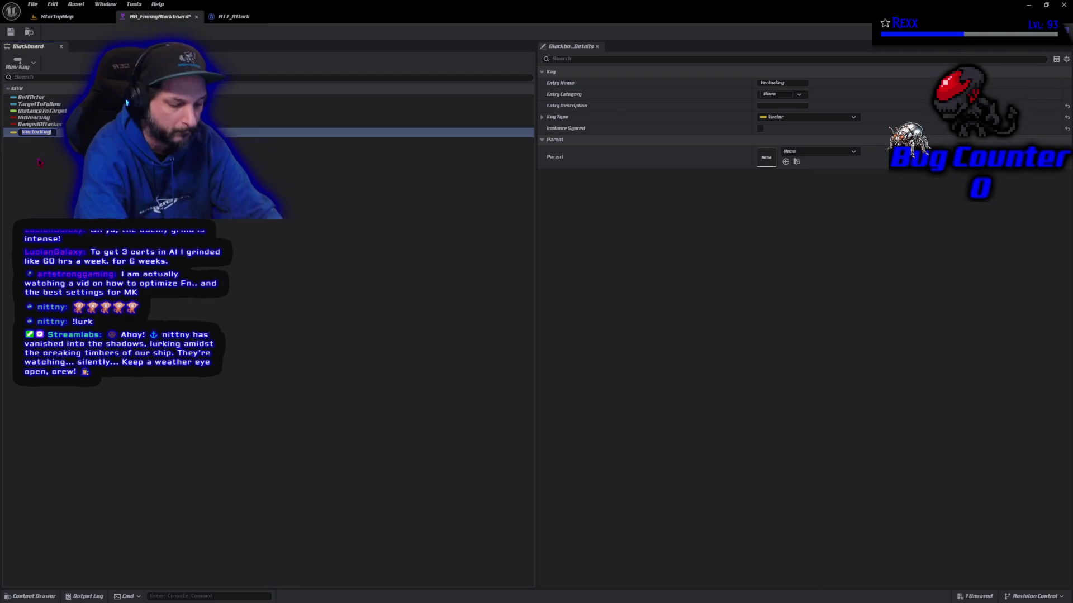
{"action": "type", "text": "MoToLocation"}
{"action": "key", "text": "Return"}
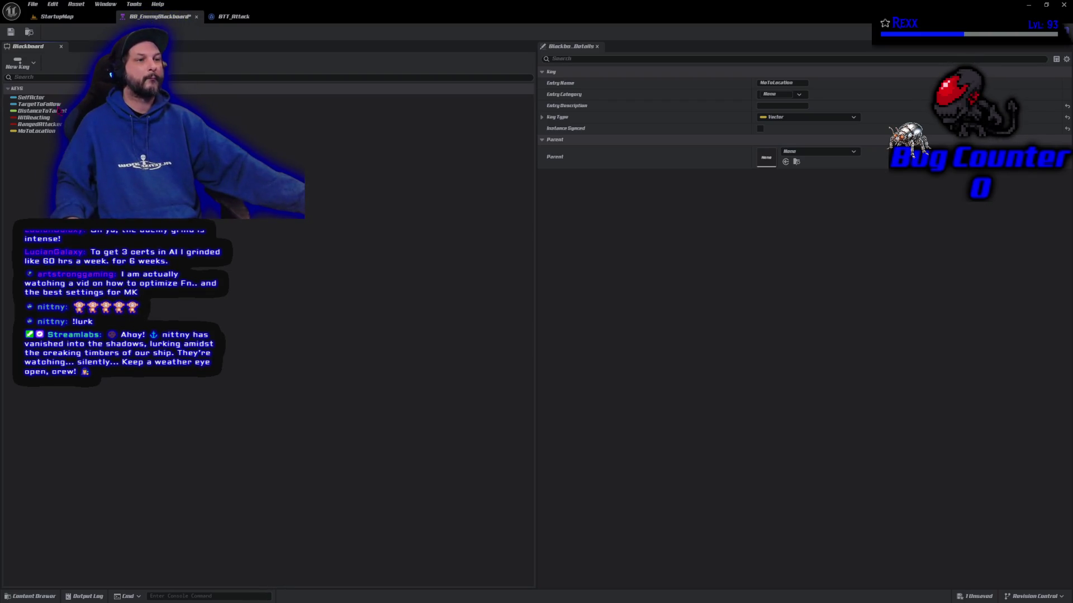
Step: Rename the key to MoveToLocation and save BB_EnemyBlackboard
{"action": "left_click", "coordinate": [49, 133]}
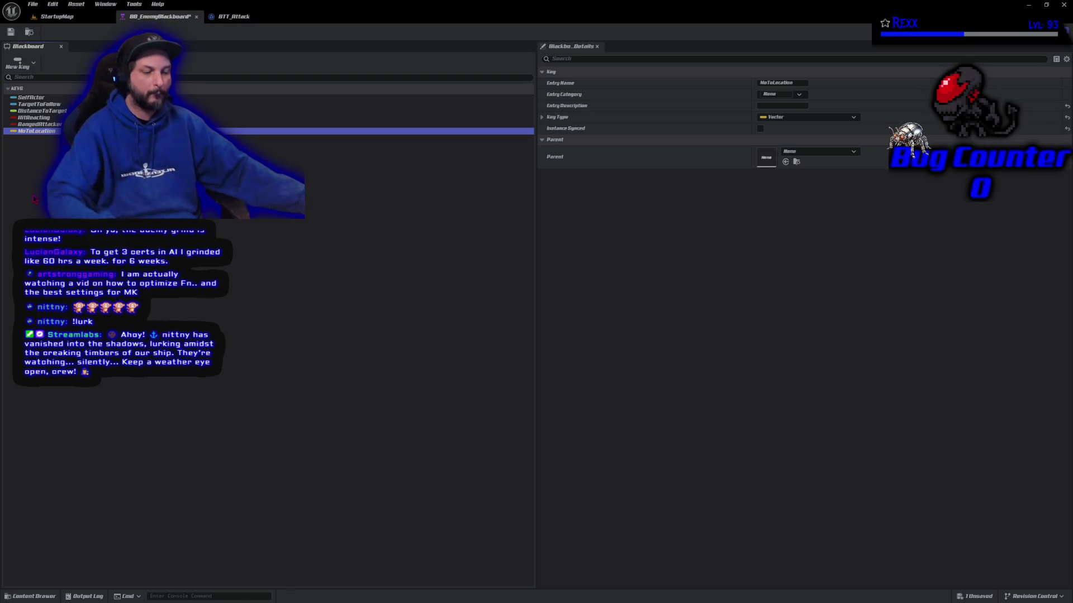
{"action": "key", "text": "F2"}
{"action": "key", "text": "End"}
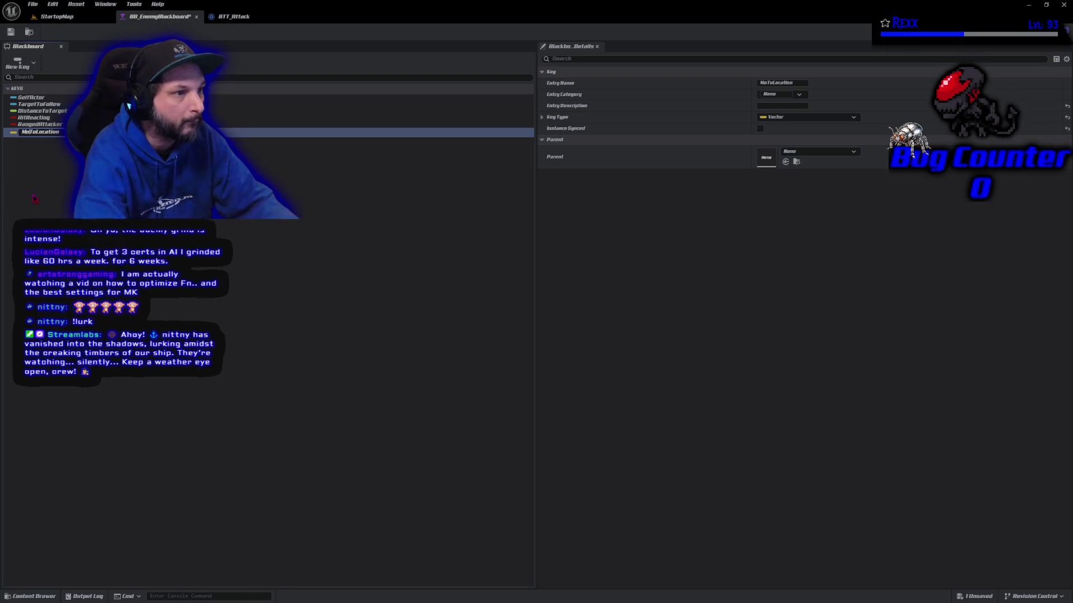
{"action": "type", "text": "ve"}
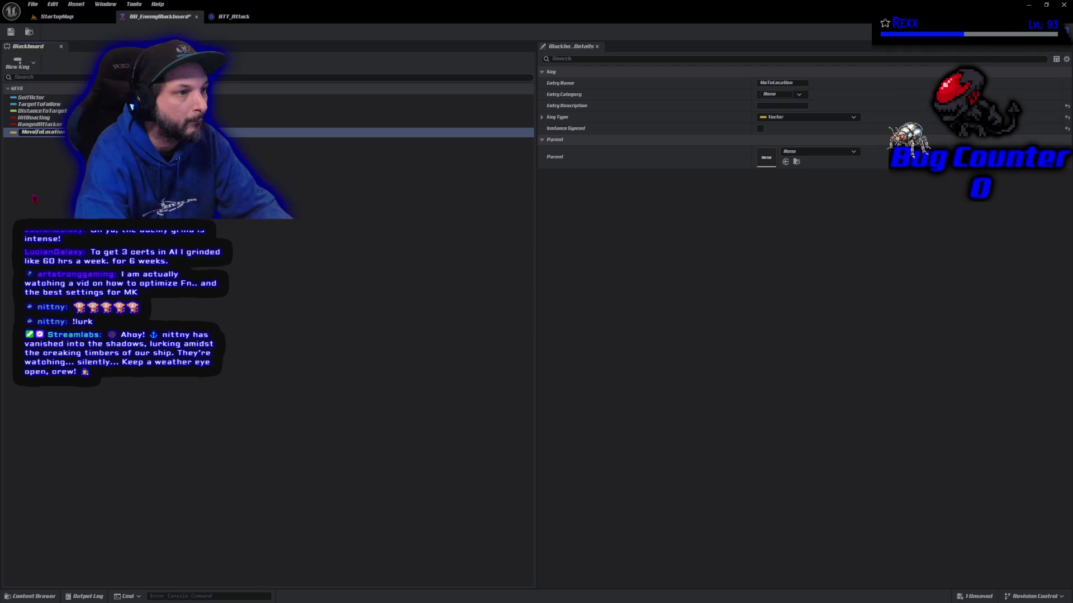
{"action": "key", "text": "Return"}
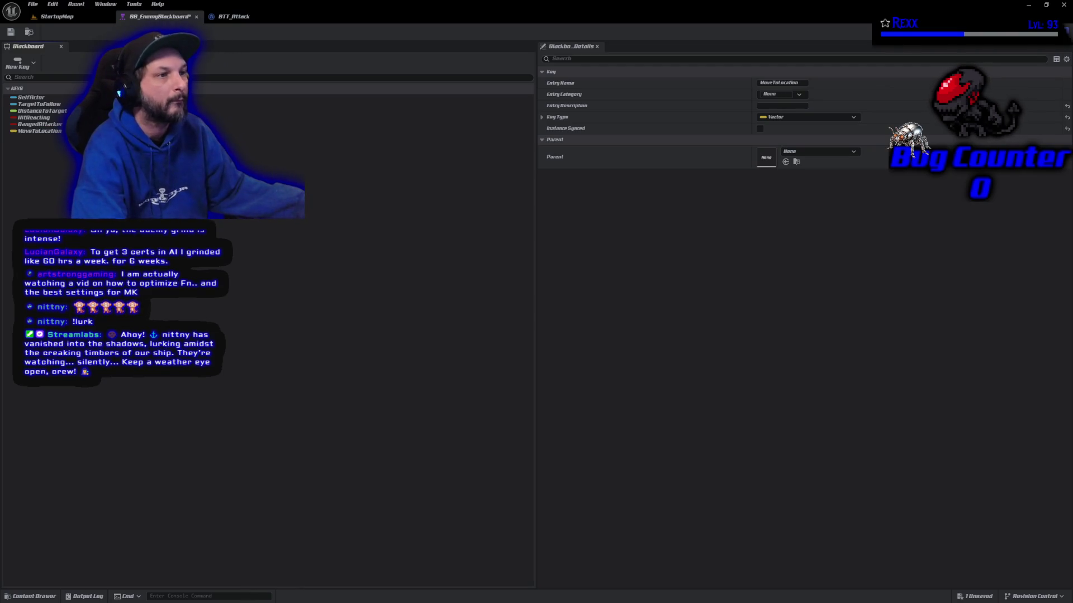
{"action": "left_click", "coordinate": [11, 32]}
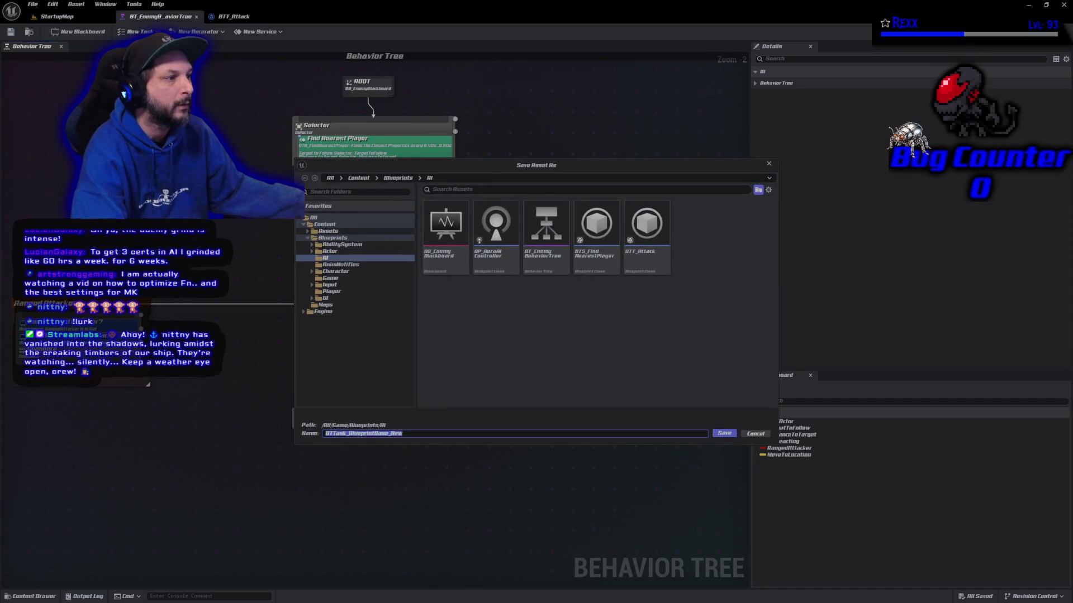
Step: Name the new task asset BTT_GoAroundTarget in the Save Asset As dialog and save it
{"action": "left_click_drag", "start_coordinate": [584, 166], "coordinate": [505, 184]}
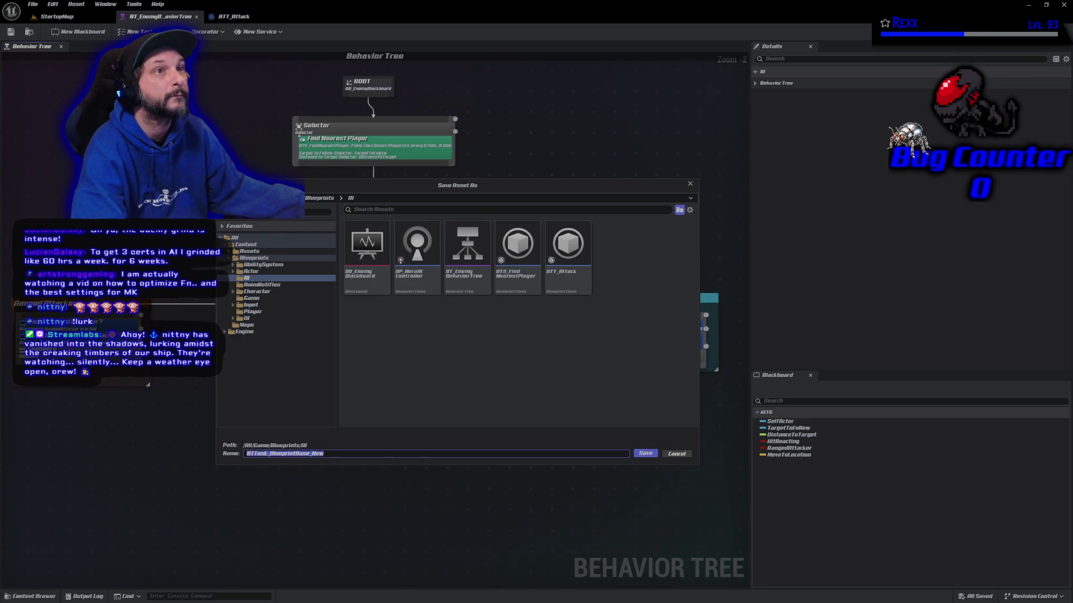
{"action": "left_click_drag", "start_coordinate": [336, 453], "coordinate": [262, 458]}
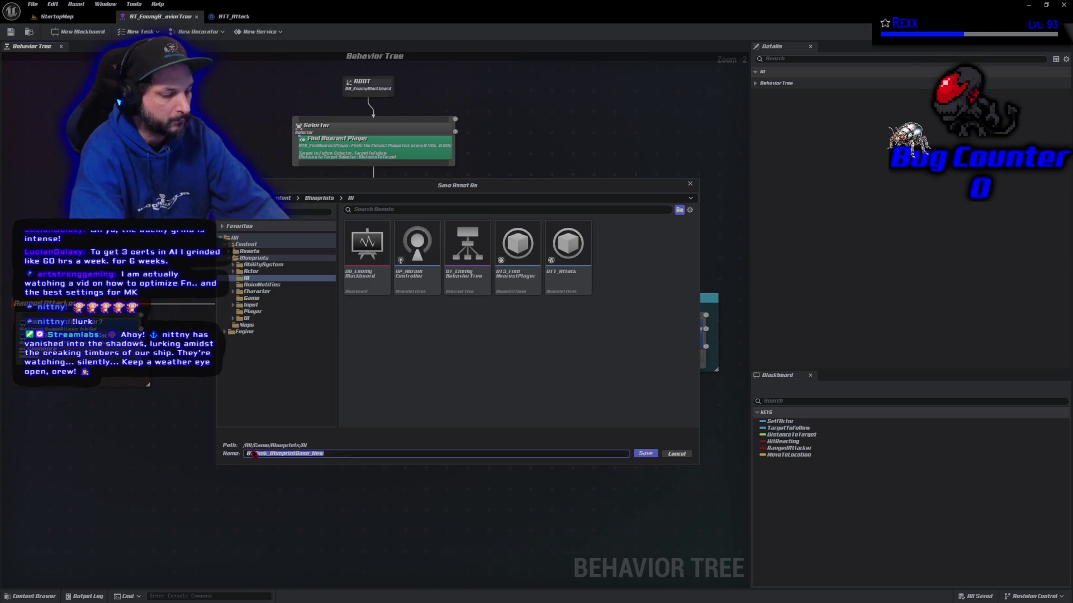
{"action": "type", "text": "_"}
{"action": "type", "text": "T"}
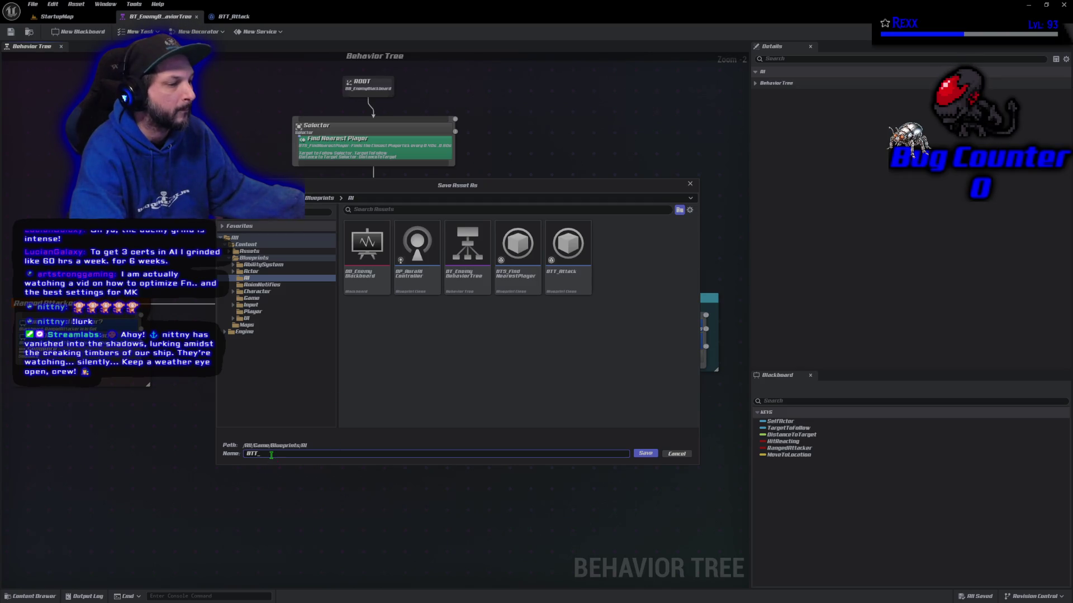
{"action": "type", "text": "G"}
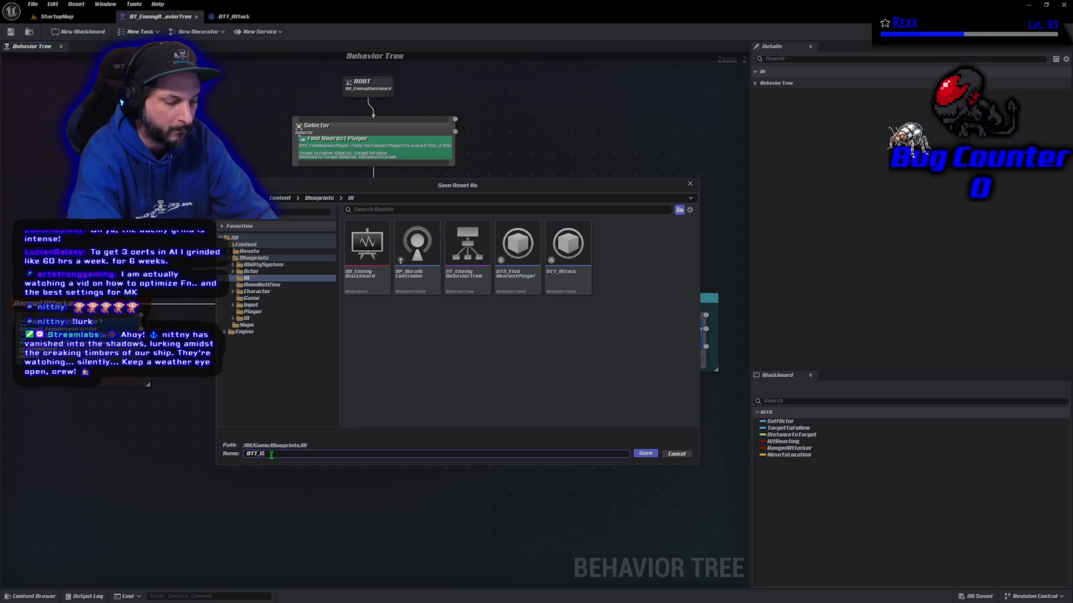
{"action": "type", "text": "oToundT"}
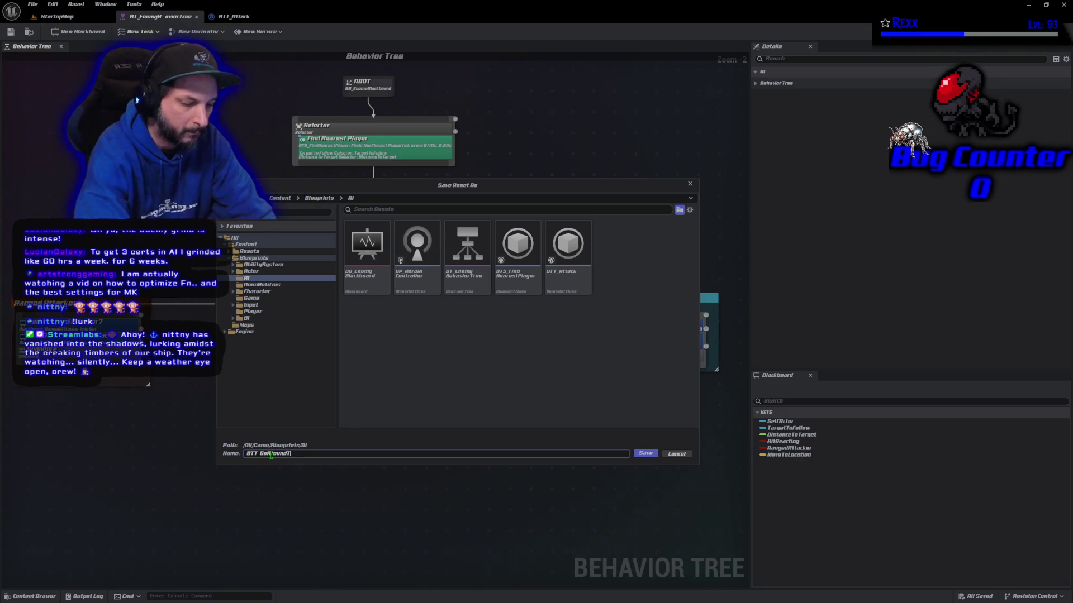
{"action": "type", "text": "et"}
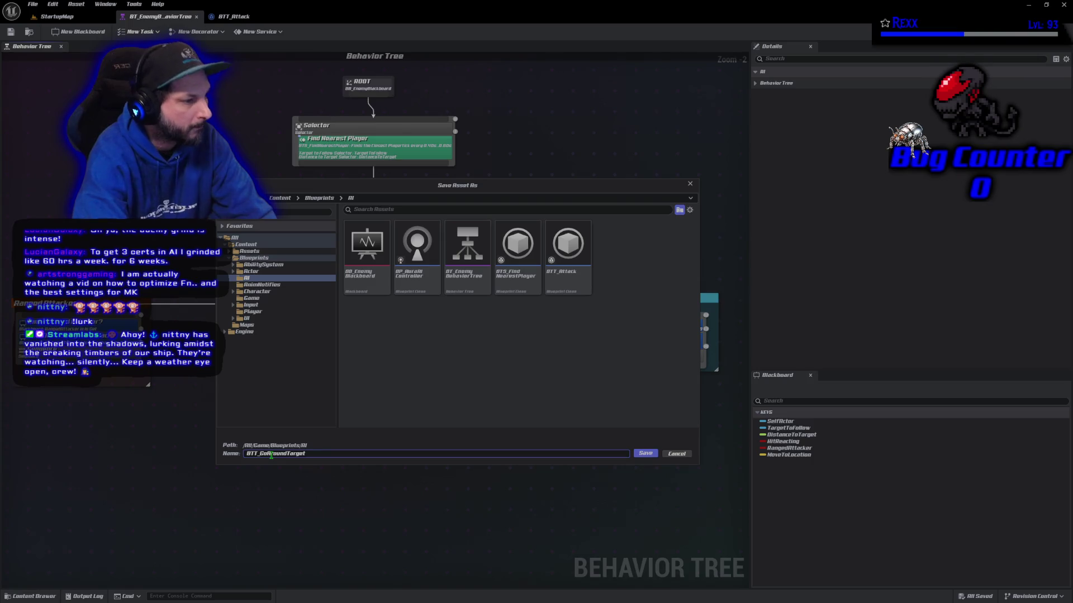
{"action": "key", "text": "Return"}
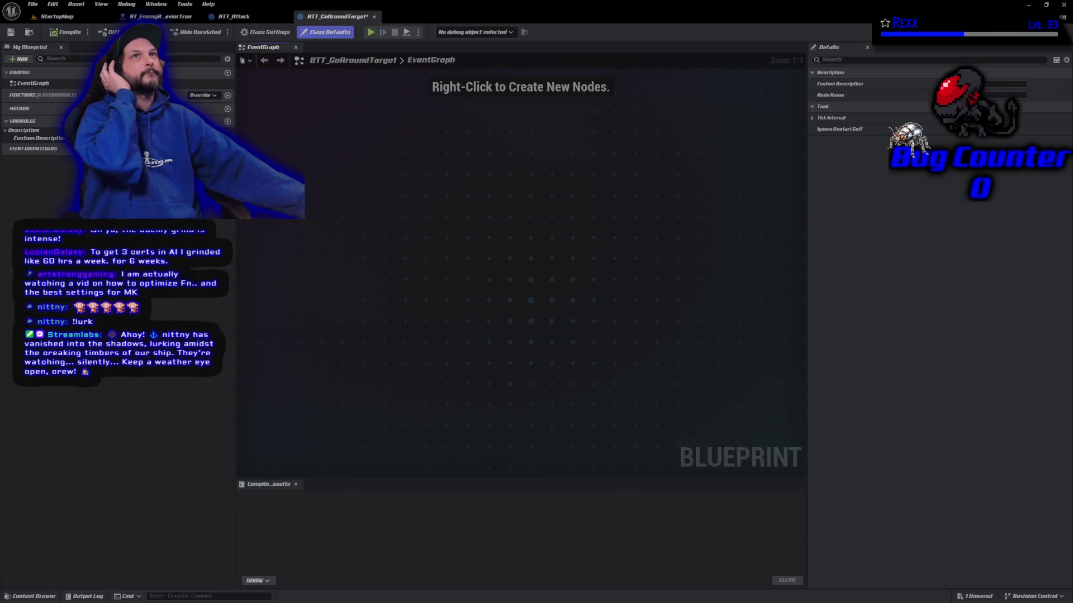
Step: Override Receive Execute AI in the task graph, then compile and save the blueprint
{"action": "left_click", "coordinate": [203, 95]}
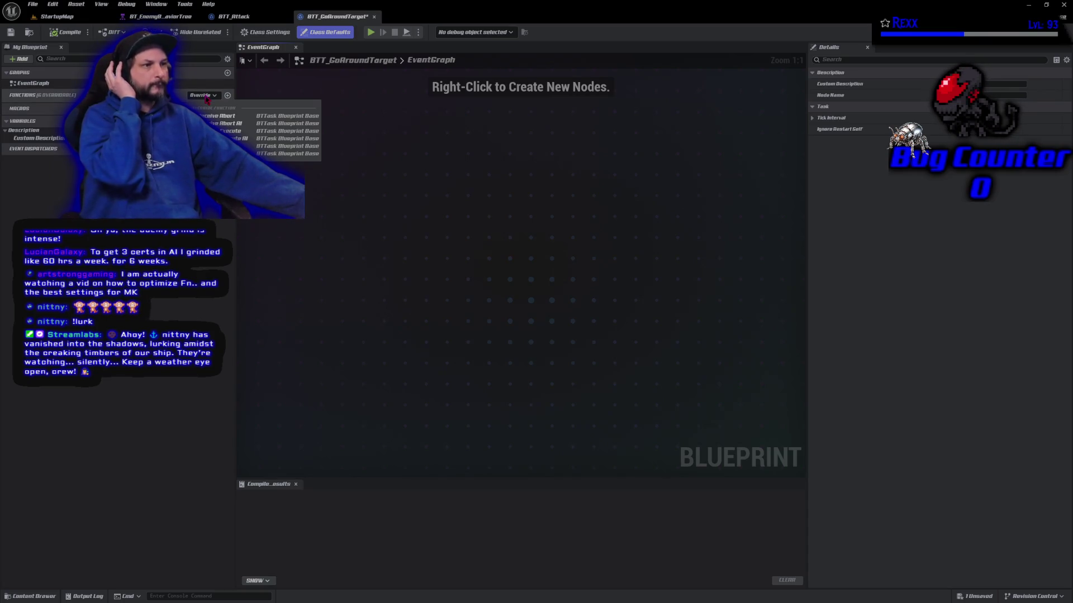
{"action": "left_click", "coordinate": [268, 138]}
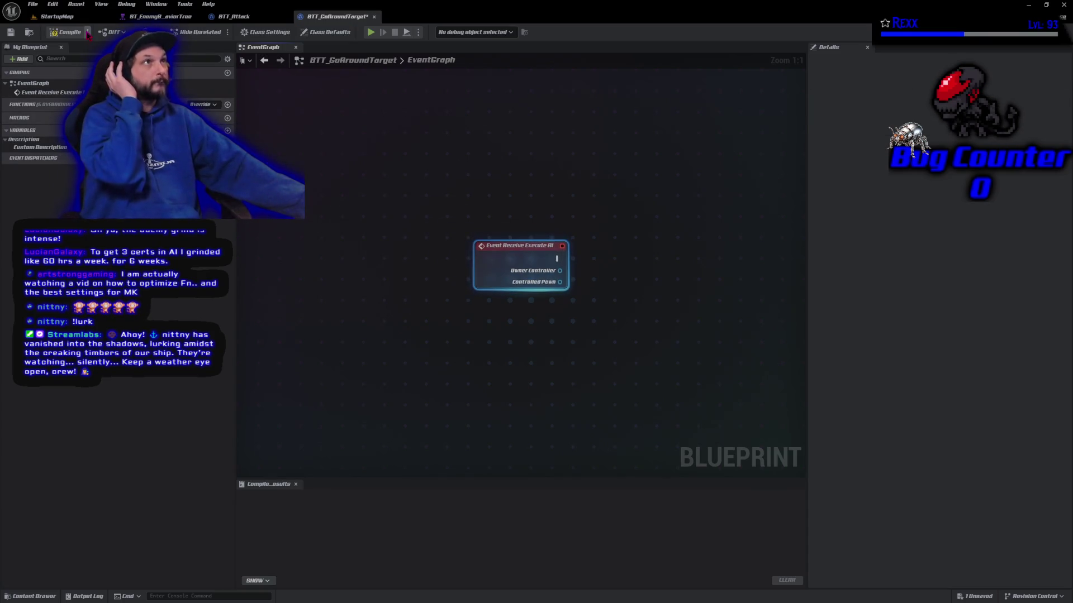
{"action": "left_click", "coordinate": [66, 32]}
{"action": "key", "text": "ctrl+s"}
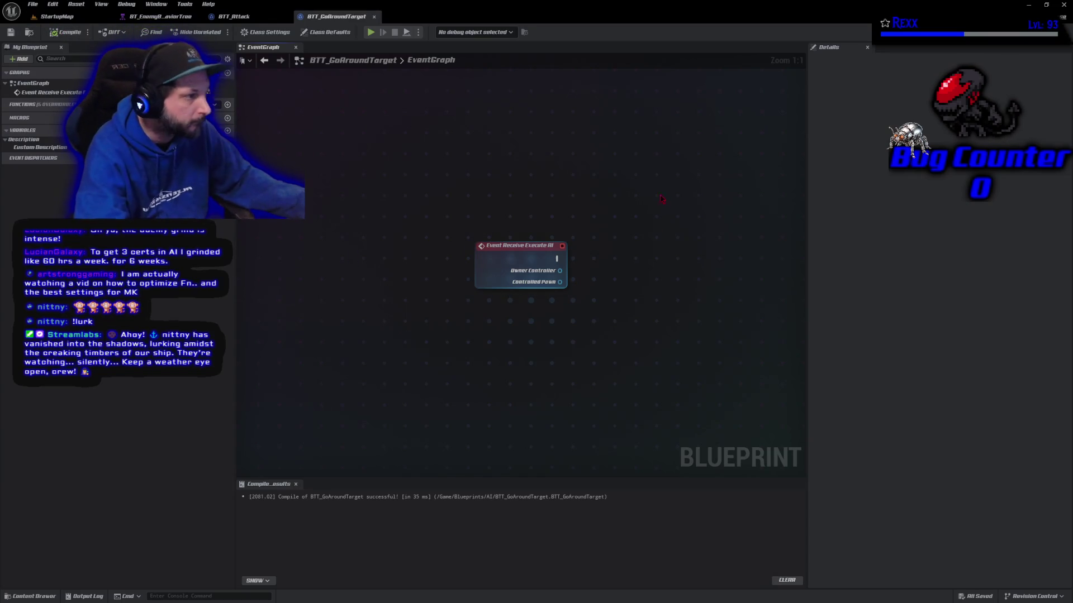
Step: Place a Finish Execute node in the event graph
{"action": "right_click", "coordinate": [652, 161]}
{"action": "type", "text": "finis"}
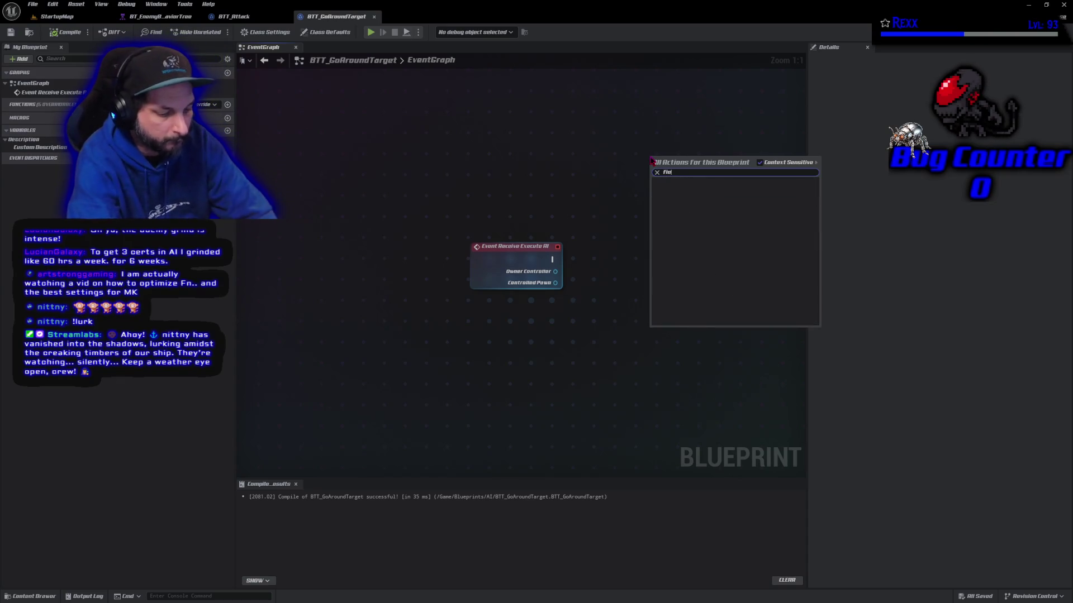
{"action": "key", "text": "BackSpace"}
{"action": "key", "text": "BackSpace"}
{"action": "key", "text": "BackSpace"}
{"action": "type", "text": "n"}
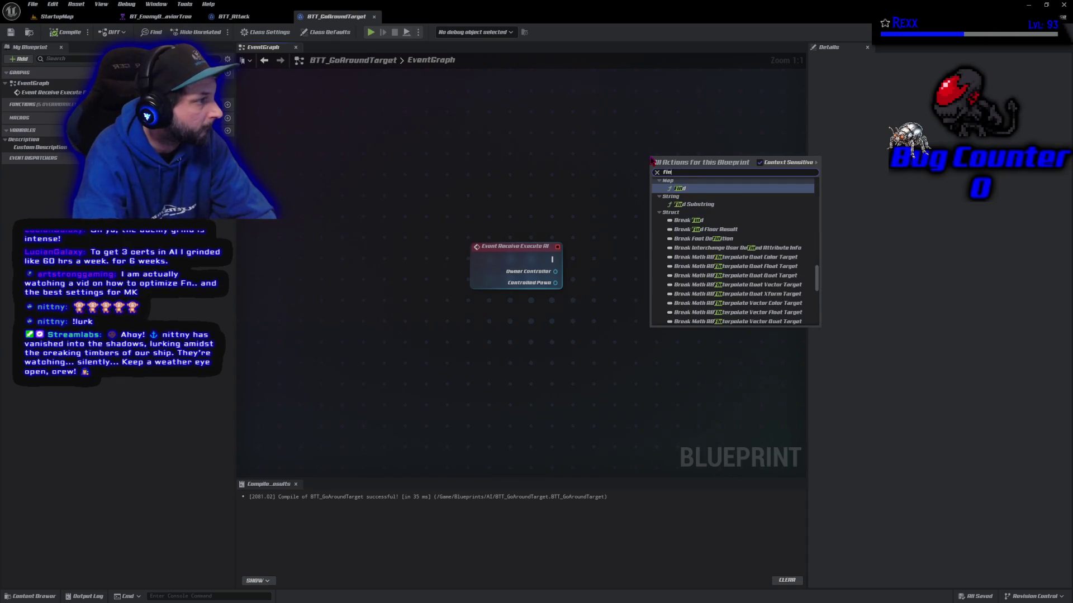
{"action": "type", "text": "ish"}
{"action": "key", "text": "Down"}
{"action": "key", "text": "Return"}
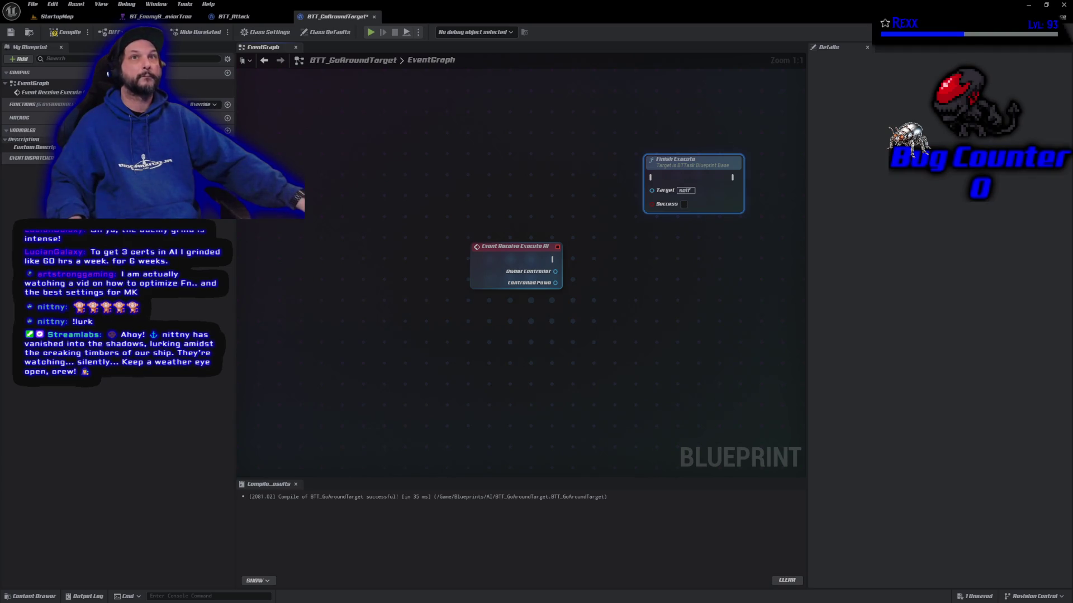
Step: Create a new variable of type Blackboard Component and name it NewLocation
{"action": "left_click", "coordinate": [227, 130]}
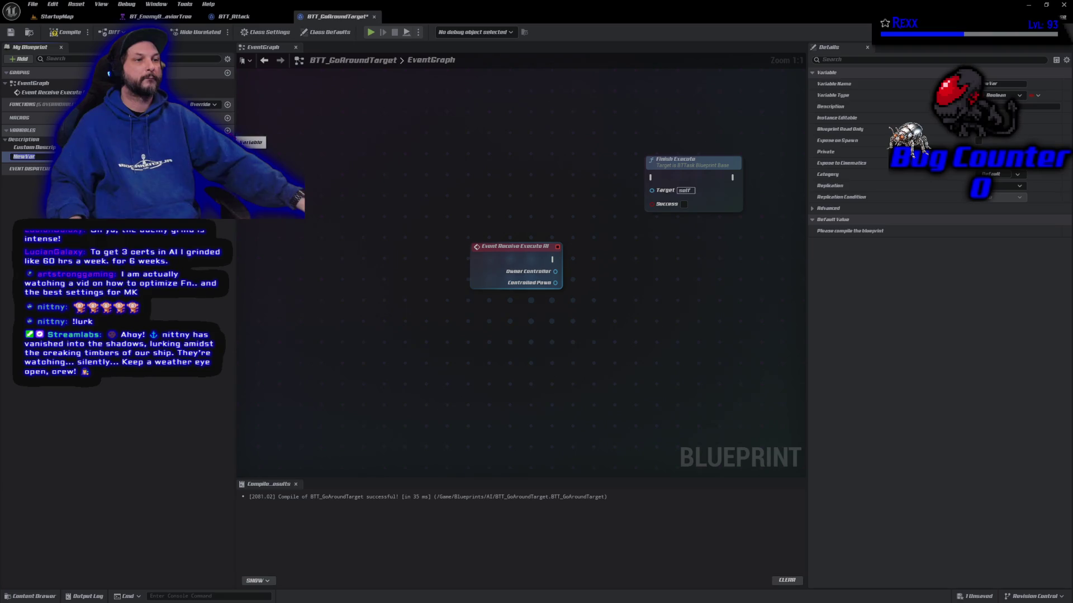
{"action": "left_click", "coordinate": [215, 157]}
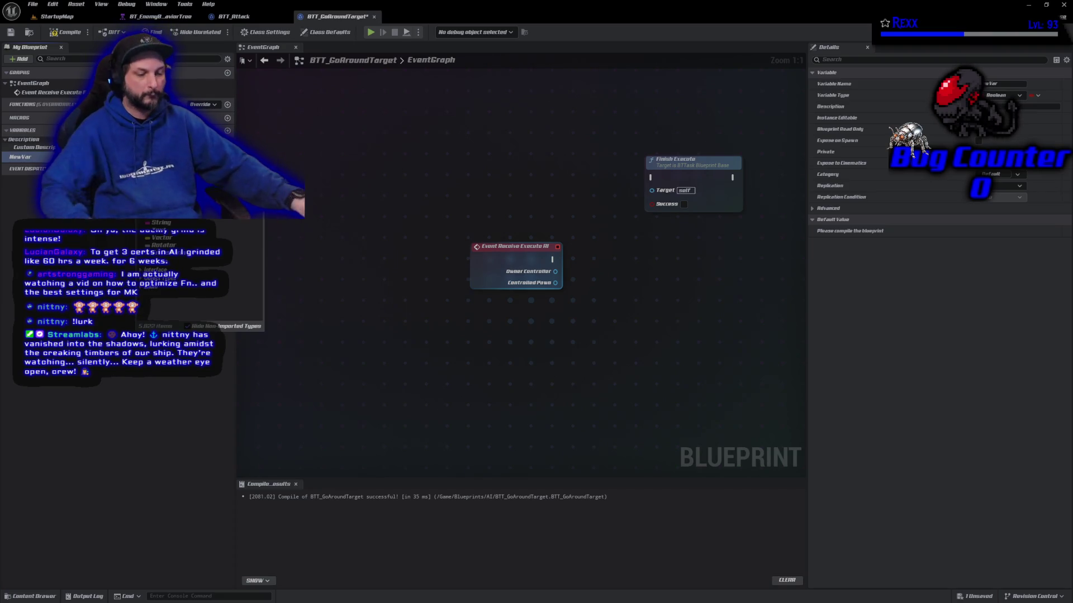
{"action": "type", "text": "black"}
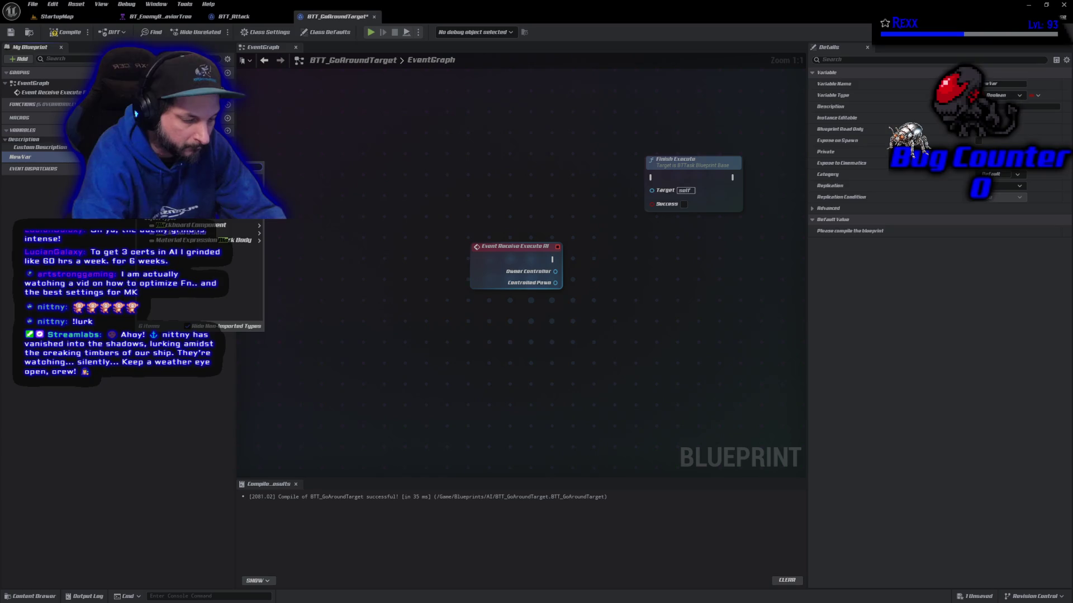
{"action": "type", "text": "board"}
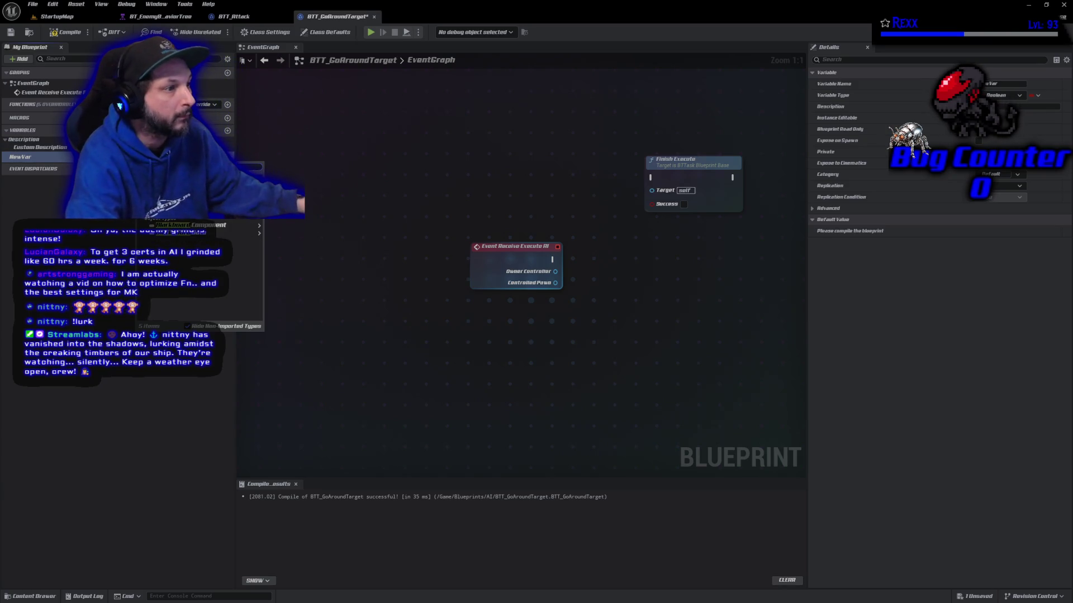
{"action": "key", "text": "Return"}
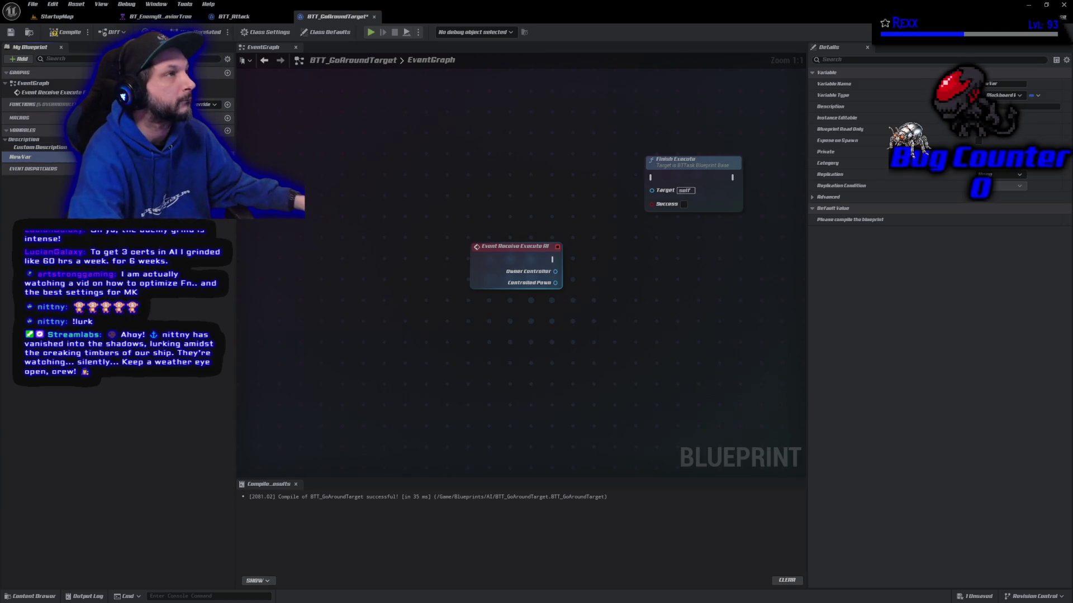
{"action": "double_click", "coordinate": [20, 158]}
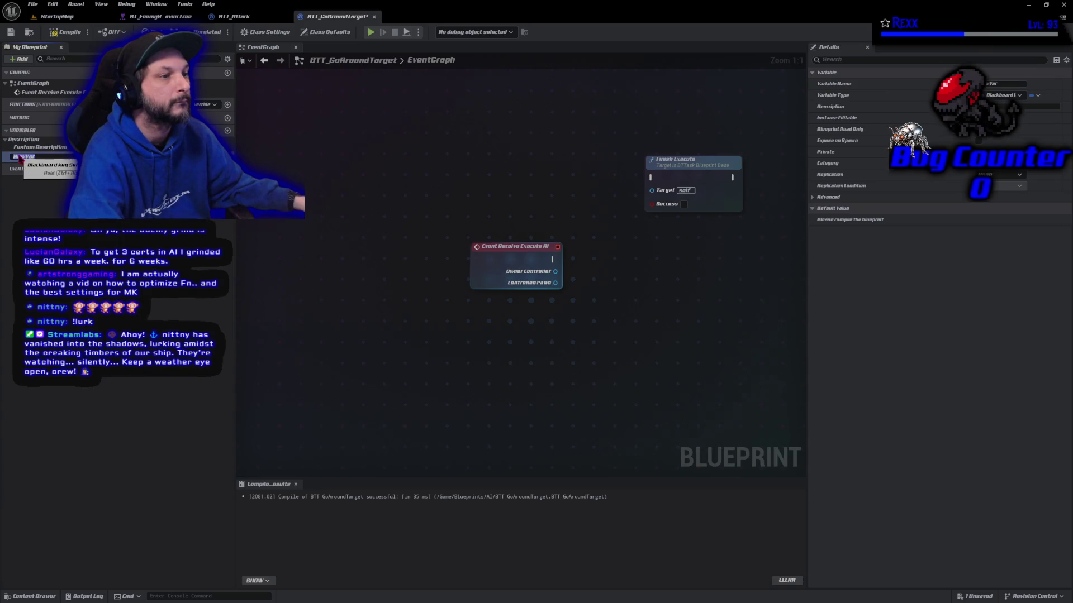
{"action": "type", "text": "MewLo"}
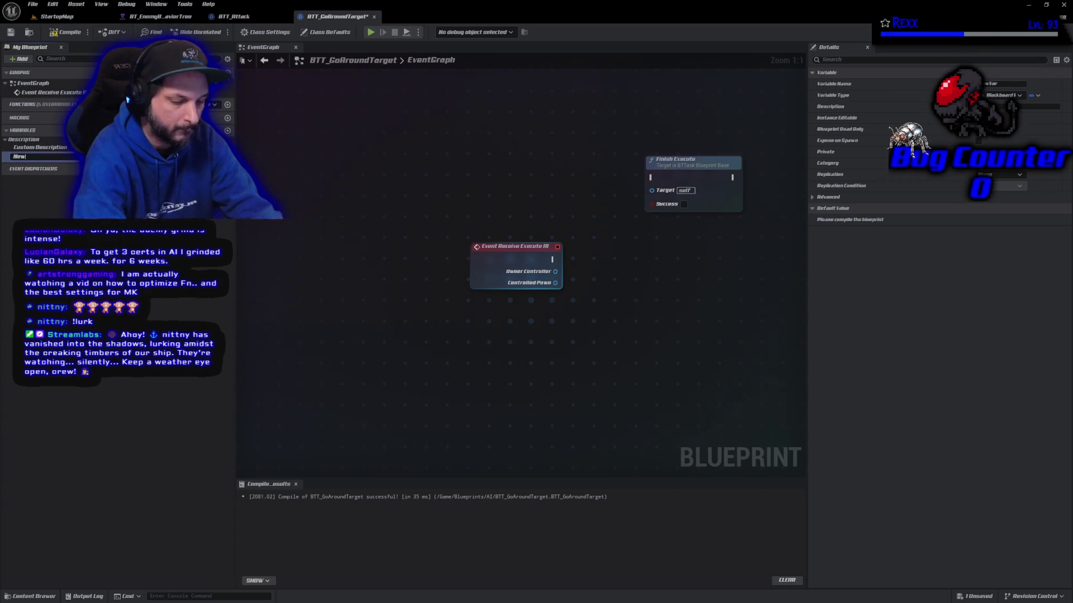
{"action": "type", "text": "cation"}
{"action": "key", "text": "Return"}
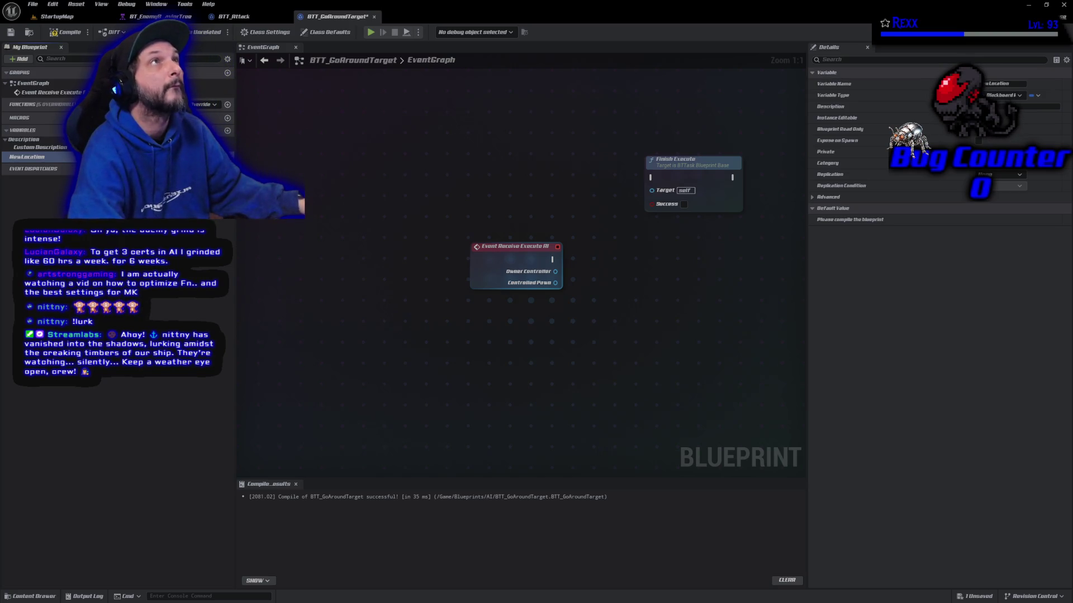